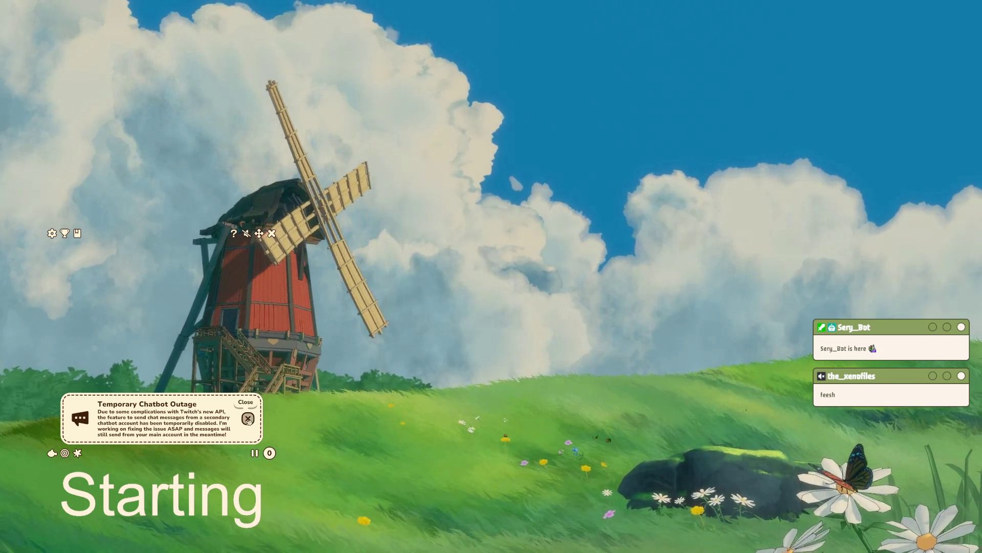
- Dismiss the Temporary Chatbot Outage notice in the stream overlay
{"action": "left_click", "coordinate": [163, 413]}
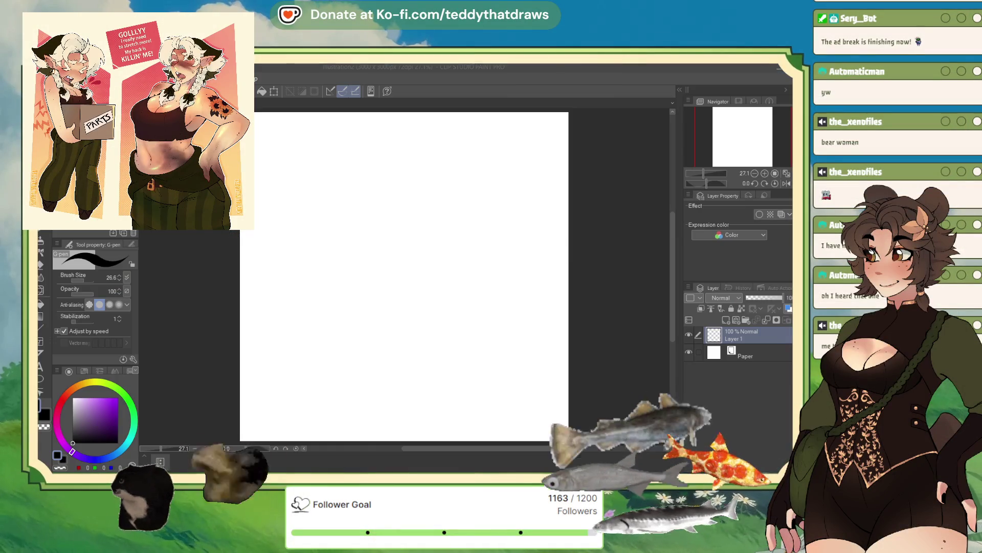
{"action": "scroll", "coordinate": [413, 275], "scroll_direction": "down", "scroll_amount": 2}
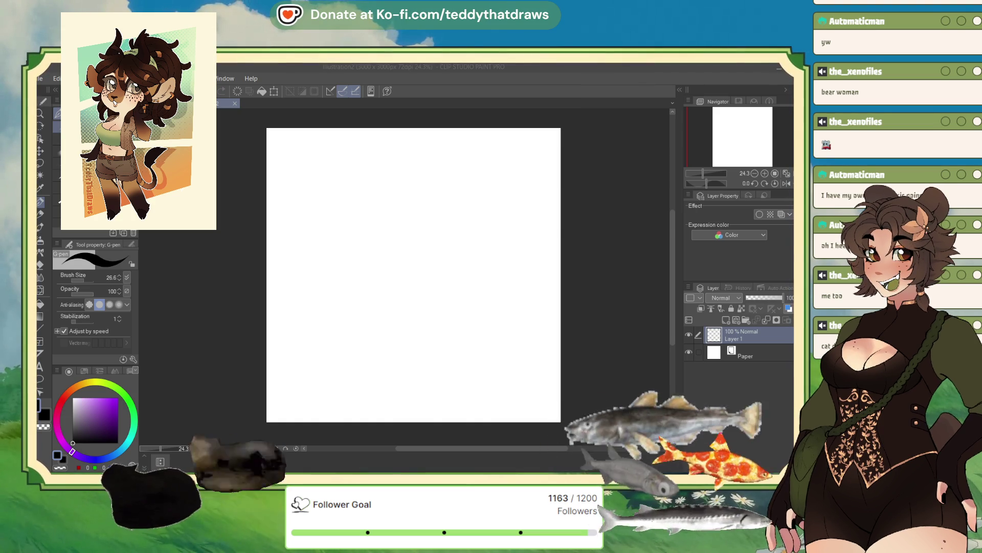
{"action": "left_click", "coordinate": [59, 139]}
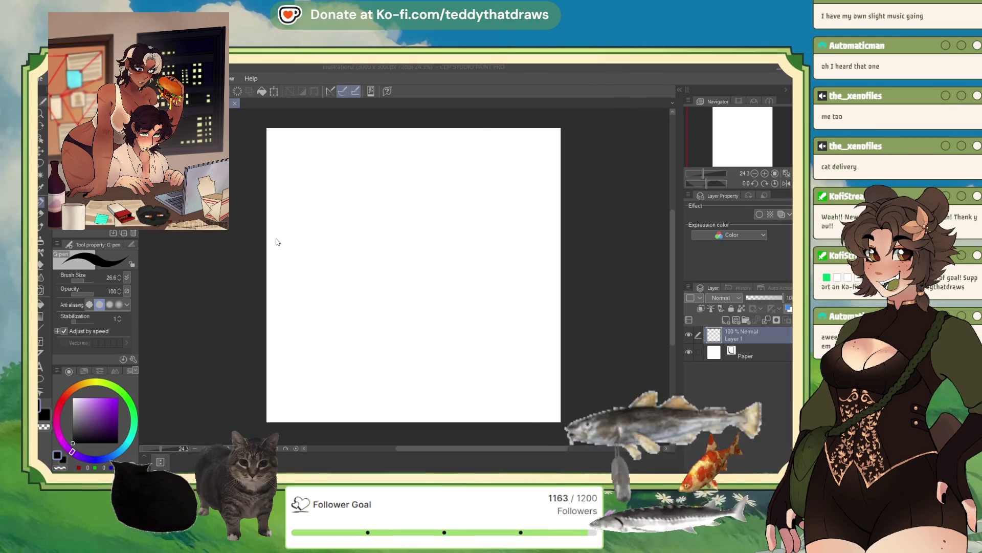
- Paste the chibi bear-girl, scale her to about 66% and settle her left of centre
{"action": "key", "text": "ctrl+v"}
{"action": "left_click_drag", "start_coordinate": [554, 145], "coordinate": [518, 219]}
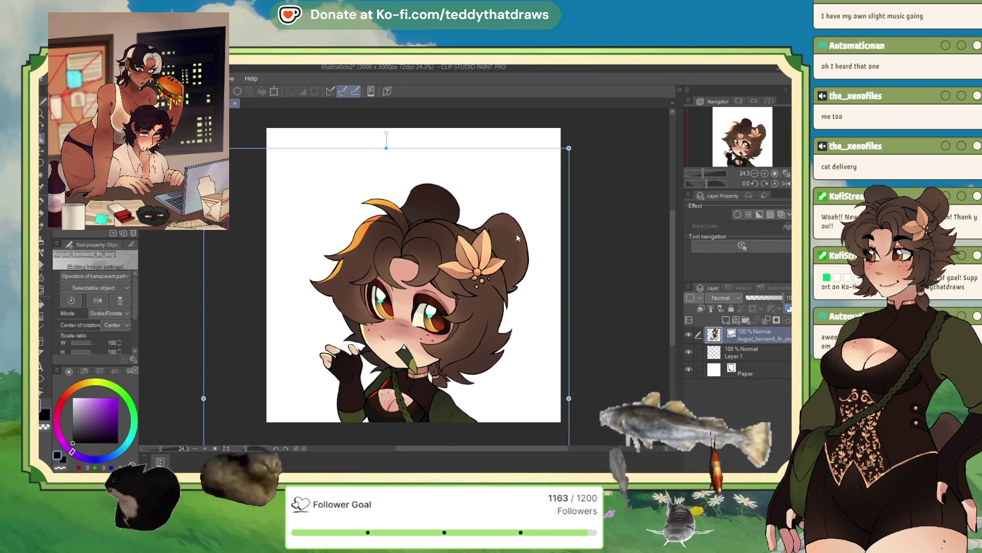
{"action": "mouse_move", "coordinate": [455, 230]}
{"action": "left_mouse_down"}
{"action": "mouse_move", "coordinate": [411, 269]}
{"action": "mouse_move", "coordinate": [404, 214]}
{"action": "left_mouse_up"}
{"action": "left_click_drag", "start_coordinate": [311, 443], "coordinate": [315, 418]}
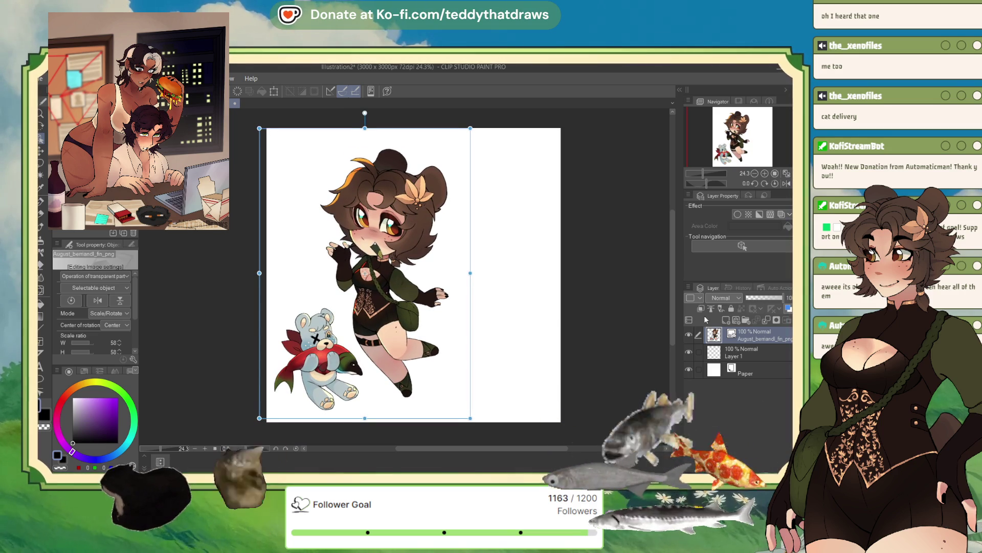
{"action": "key", "text": "Return"}
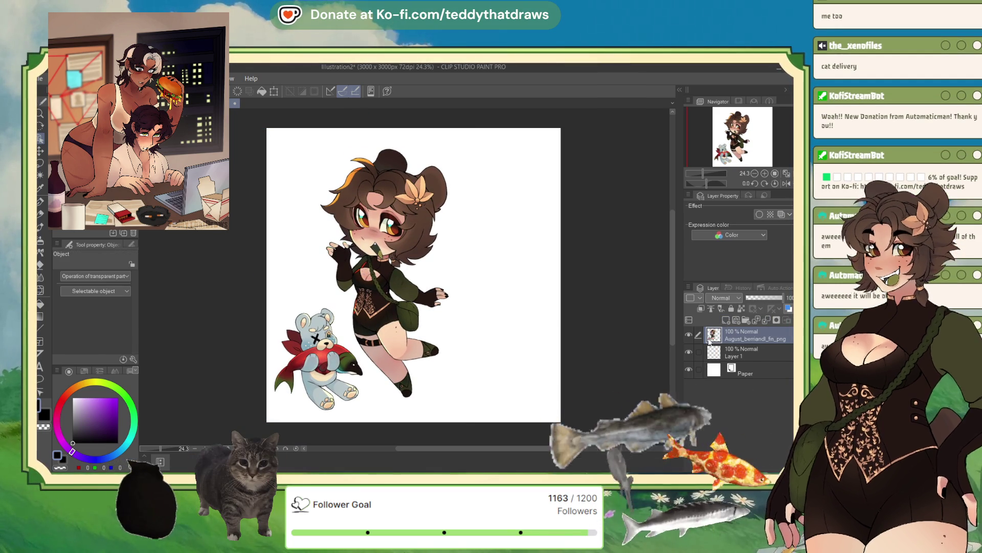
{"action": "key", "text": "m"}
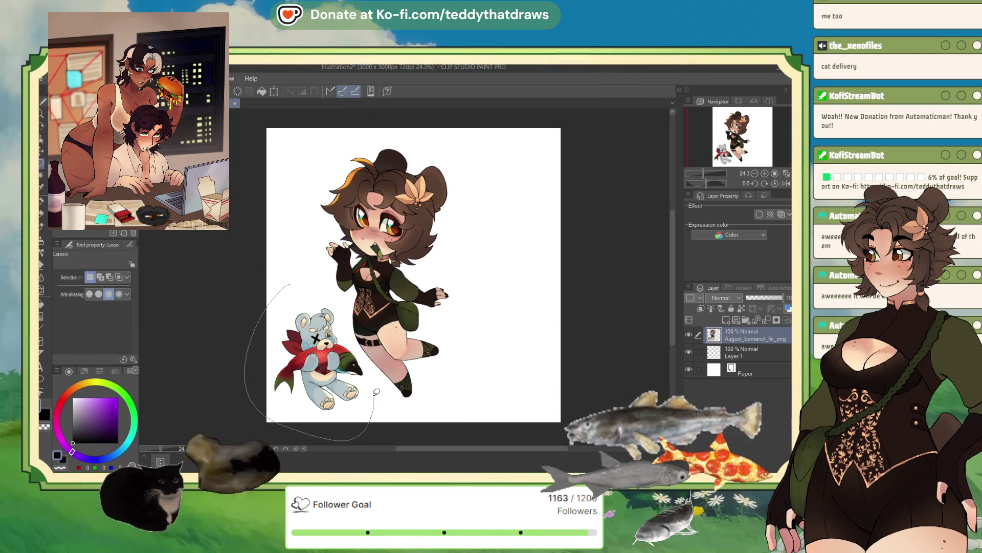
- Erase the teddy bear beside the chibi with a lasso selection and Delete
{"action": "left_click_drag", "start_coordinate": [248, 384], "coordinate": [295, 285]}
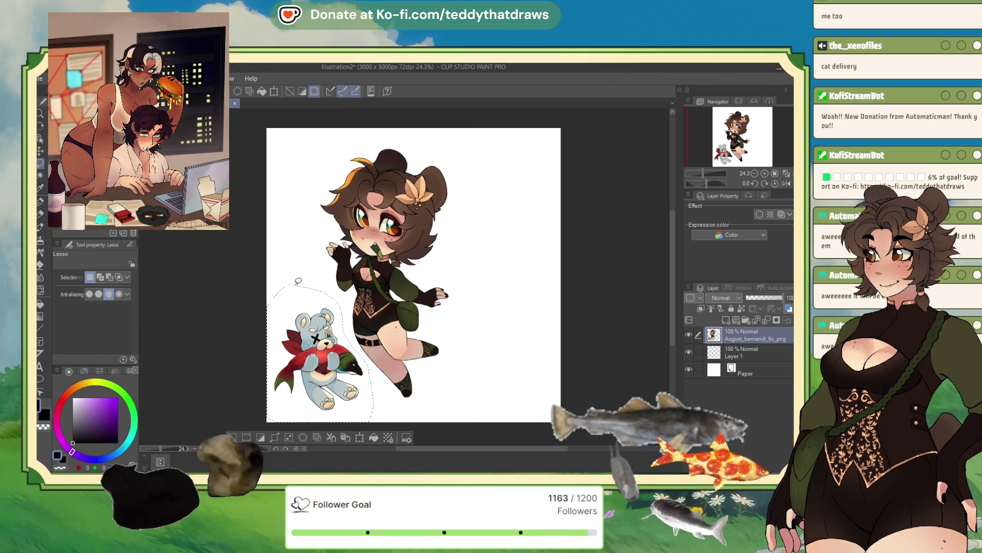
{"action": "key", "text": "Delete"}
{"action": "key", "text": "ctrl+d"}
- Move the chibi left and shrink her slightly further, then commit the transform
{"action": "key", "text": "ctrl+t"}
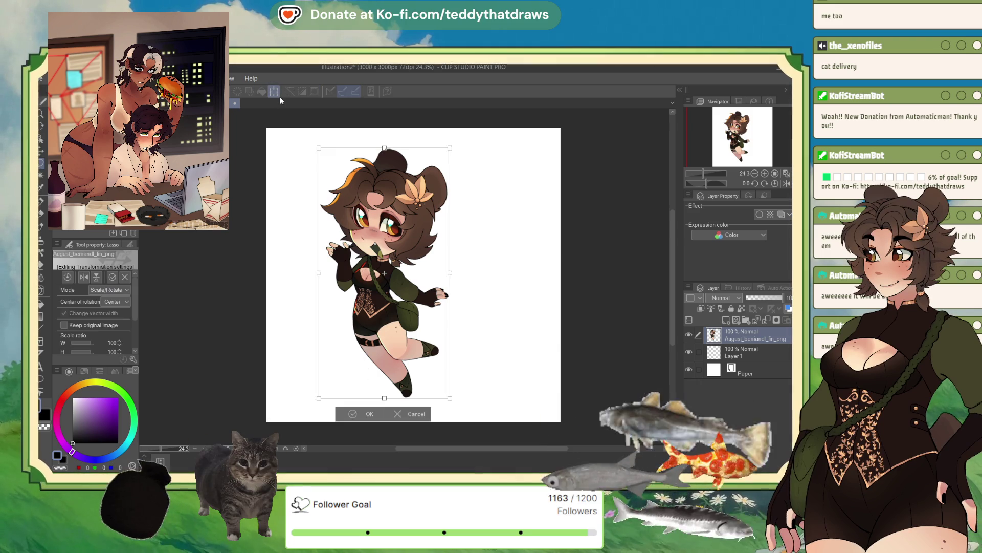
{"action": "left_click_drag", "start_coordinate": [428, 283], "coordinate": [388, 283]}
{"action": "left_click_drag", "start_coordinate": [408, 145], "coordinate": [386, 182]}
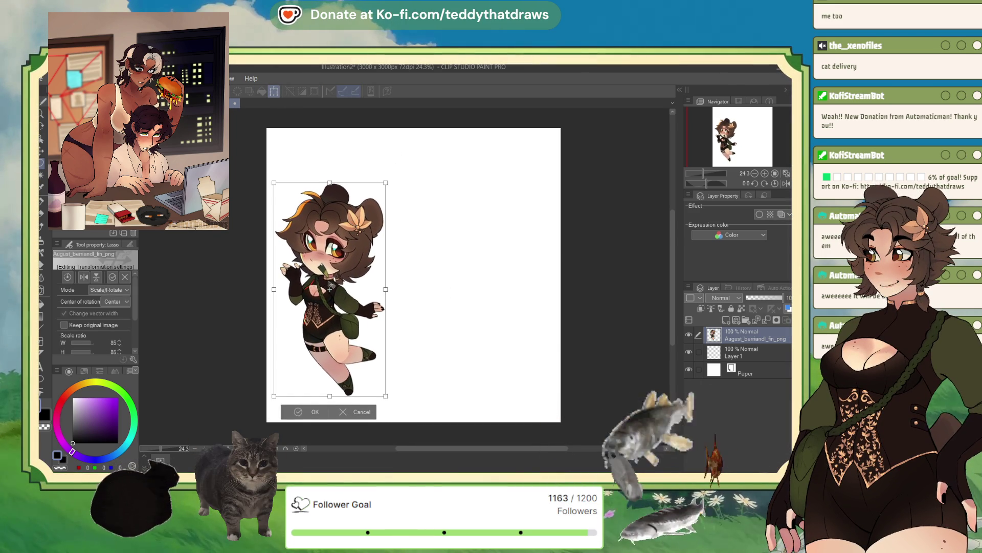
{"action": "left_click", "coordinate": [294, 413]}
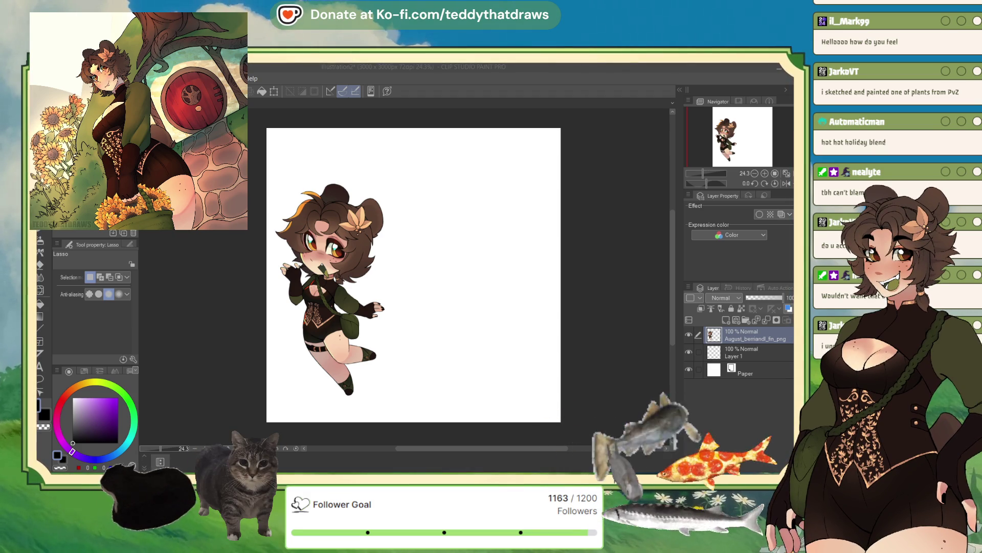
- Enlarge the chibi bear-girl to about 113% with Free Transform
{"action": "key", "text": "ctrl+t"}
{"action": "left_click_drag", "start_coordinate": [329, 182], "coordinate": [337, 152]}
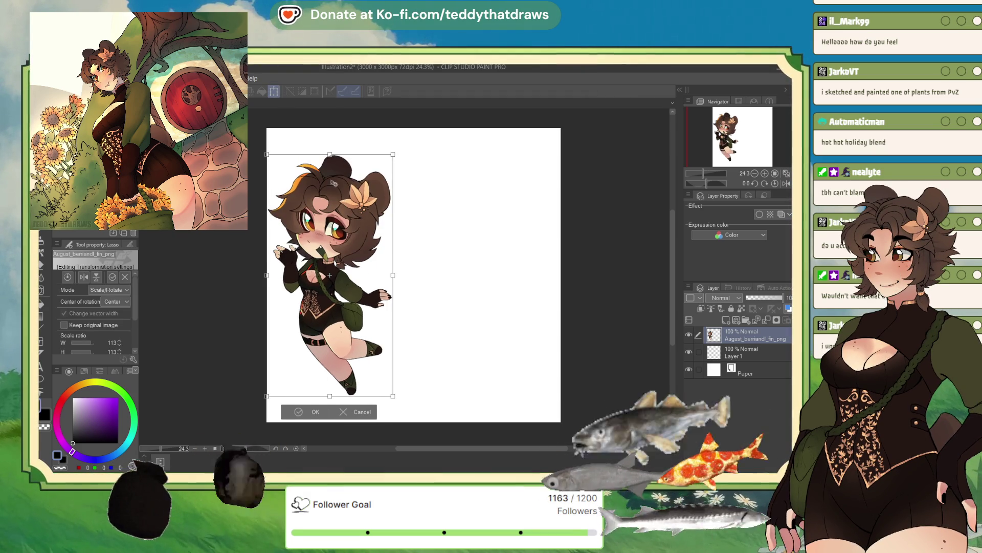
{"action": "left_click", "coordinate": [308, 413]}
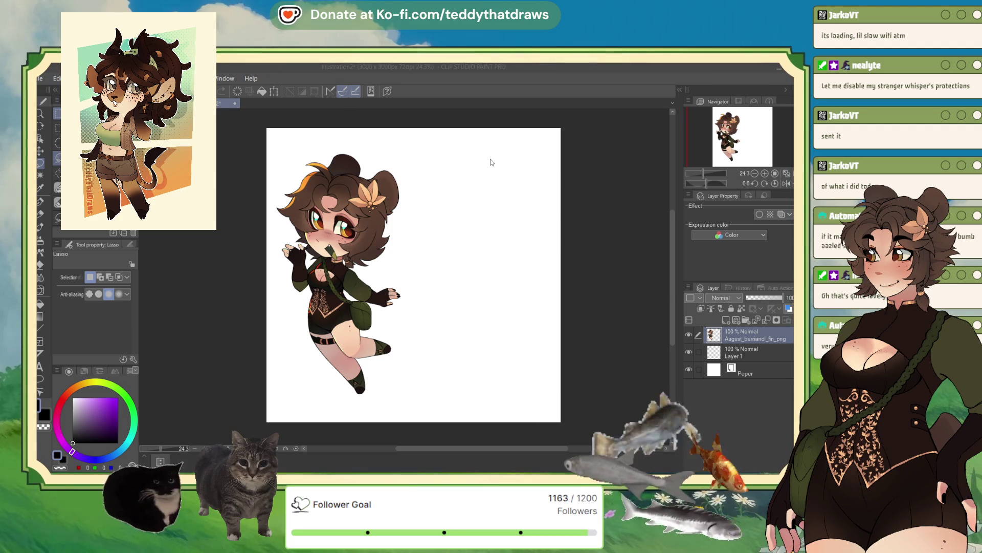
- Create a new blank document with default settings
{"action": "key", "text": "ctrl+n"}
{"action": "key", "text": "Return"}
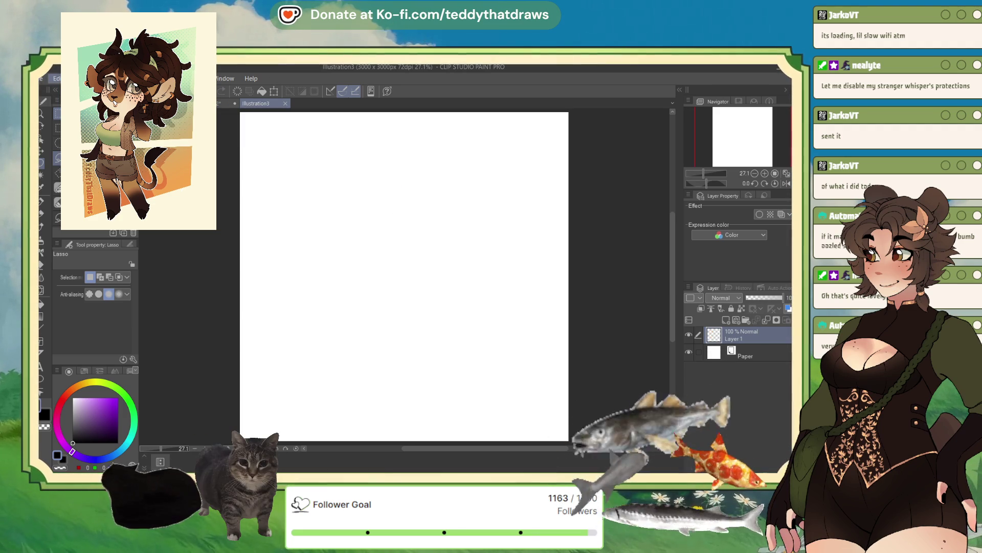
- Paste the purple flower drawing photo into the new document and return to the chibi illustration
{"action": "key", "text": "ctrl+v"}
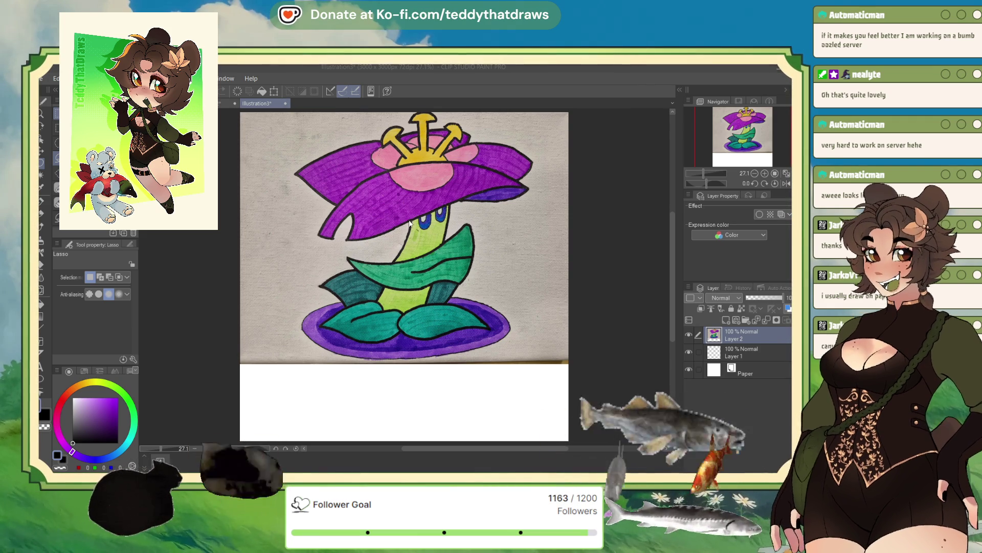
{"action": "left_click", "coordinate": [287, 104]}
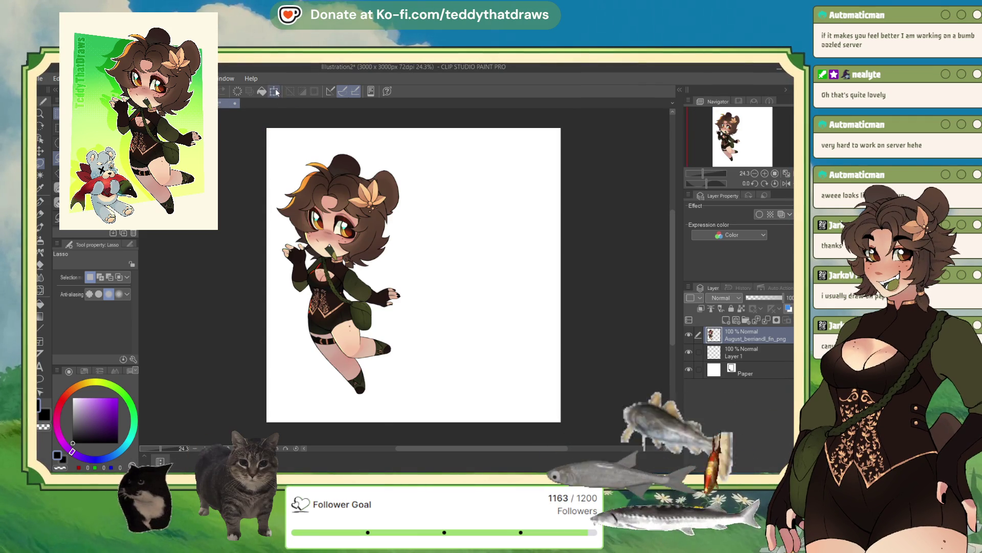
- Rescale the chibi to around 90% with small size and position tweaks, then commit
{"action": "key", "text": "ctrl+t"}
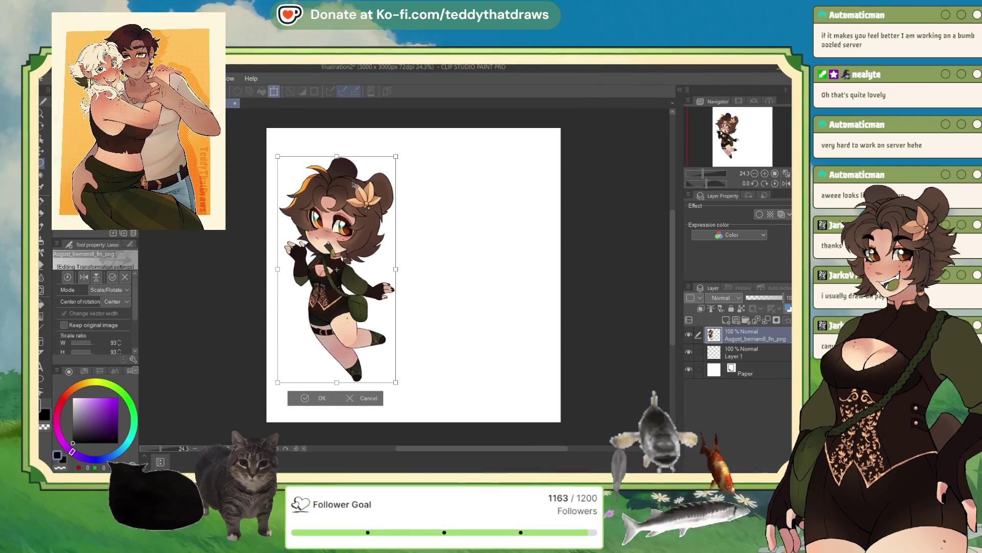
{"action": "left_click_drag", "start_coordinate": [396, 155], "coordinate": [353, 178]}
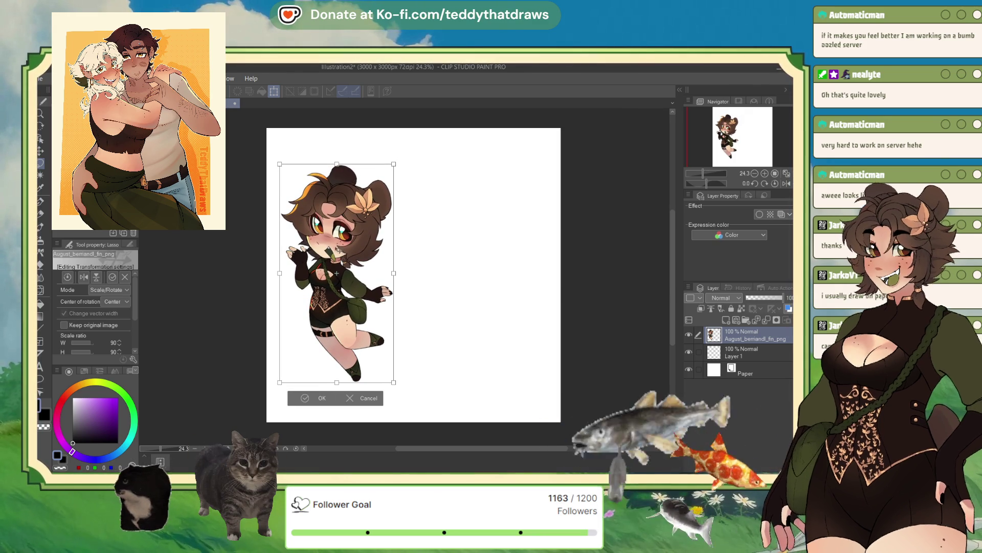
{"action": "left_click_drag", "start_coordinate": [337, 273], "coordinate": [337, 281]}
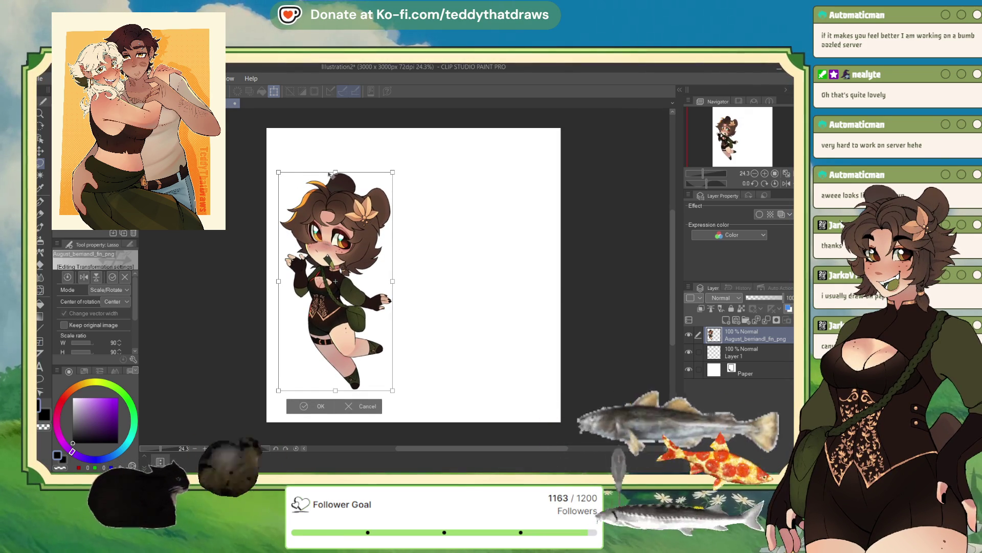
{"action": "left_click_drag", "start_coordinate": [335, 173], "coordinate": [334, 161]}
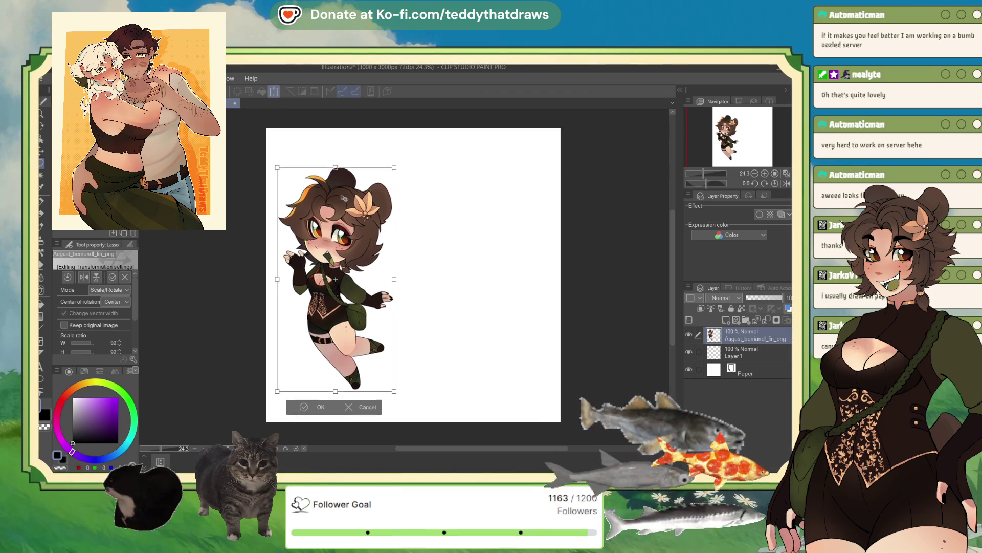
{"action": "left_click_drag", "start_coordinate": [335, 277], "coordinate": [335, 285]}
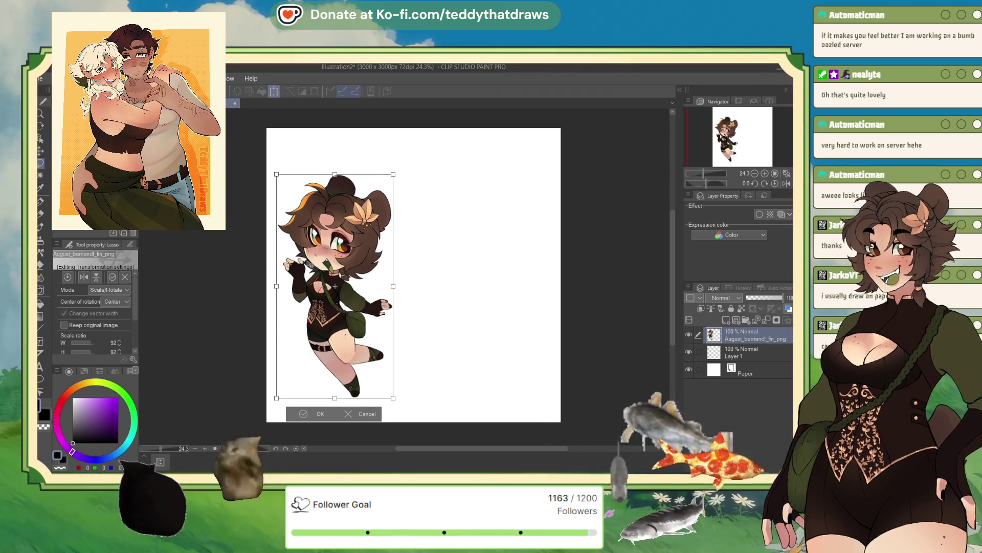
{"action": "key", "text": "Return"}
- Shrink the chibi a little more and nudge her slightly lower-left
{"action": "left_click", "coordinate": [275, 91]}
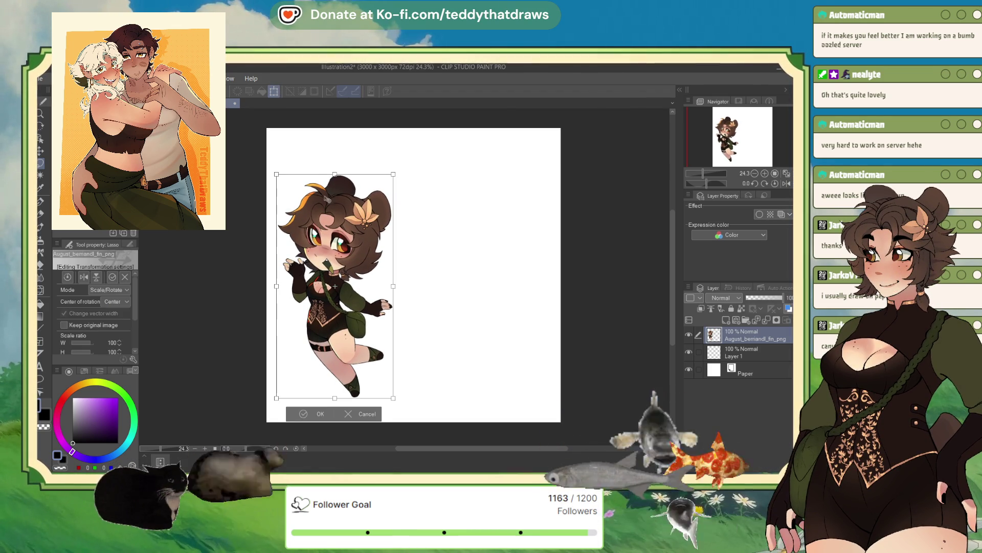
{"action": "left_click_drag", "start_coordinate": [336, 176], "coordinate": [336, 197]}
{"action": "left_click_drag", "start_coordinate": [335, 299], "coordinate": [332, 302]}
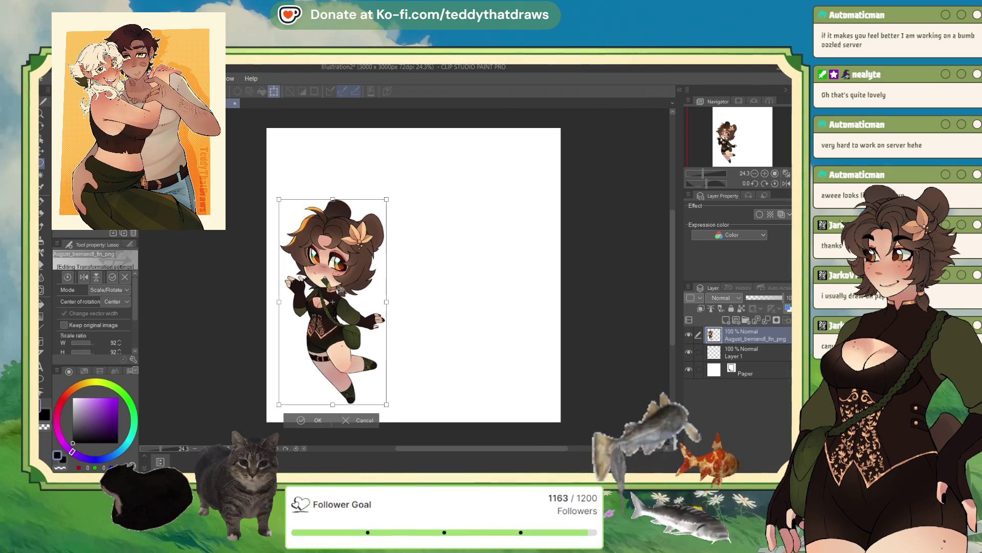
{"action": "left_click", "coordinate": [316, 421]}
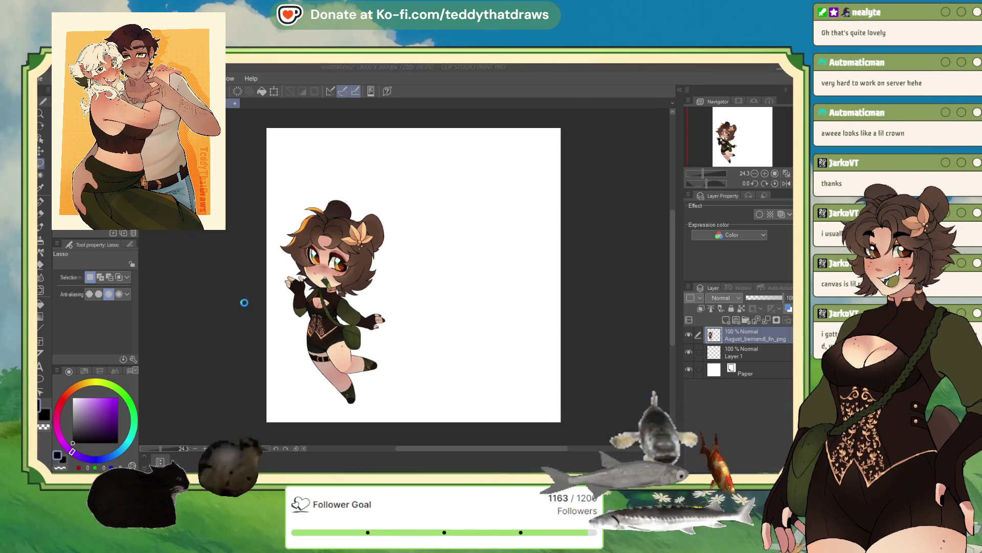
{"action": "scroll", "coordinate": [405, 276], "scroll_direction": "down", "scroll_amount": 2}
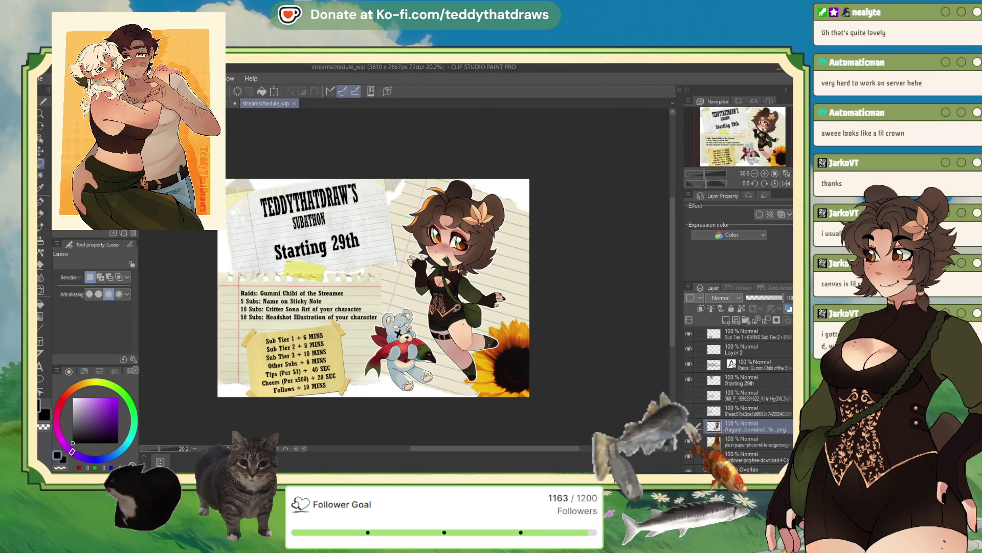
{"action": "scroll", "coordinate": [405, 276], "scroll_direction": "up", "scroll_amount": 3}
{"action": "scroll", "coordinate": [415, 385], "scroll_direction": "up", "scroll_amount": 1}
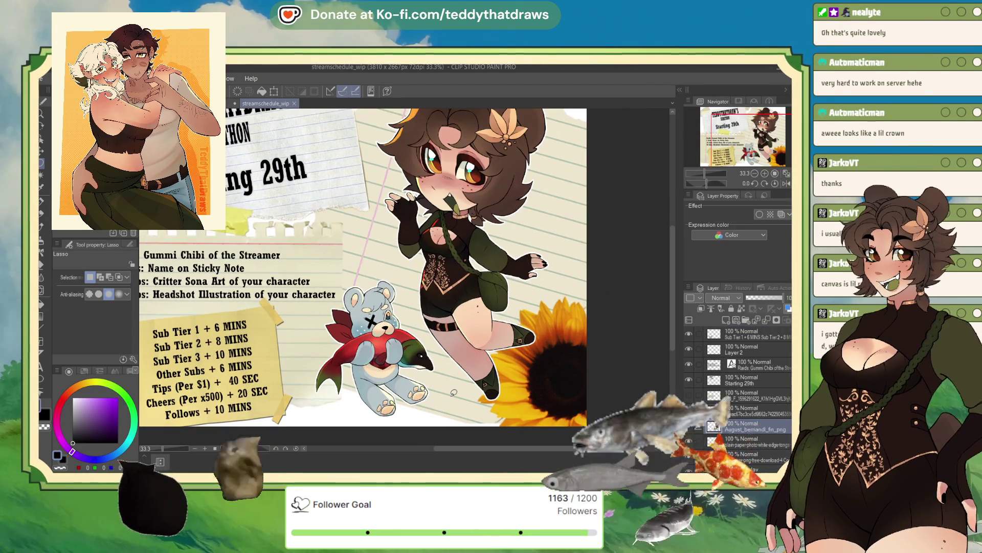
- Erase the teddy bear holding the fish from the schedule graphic
{"action": "left_click_drag", "start_coordinate": [377, 270], "coordinate": [433, 424]}
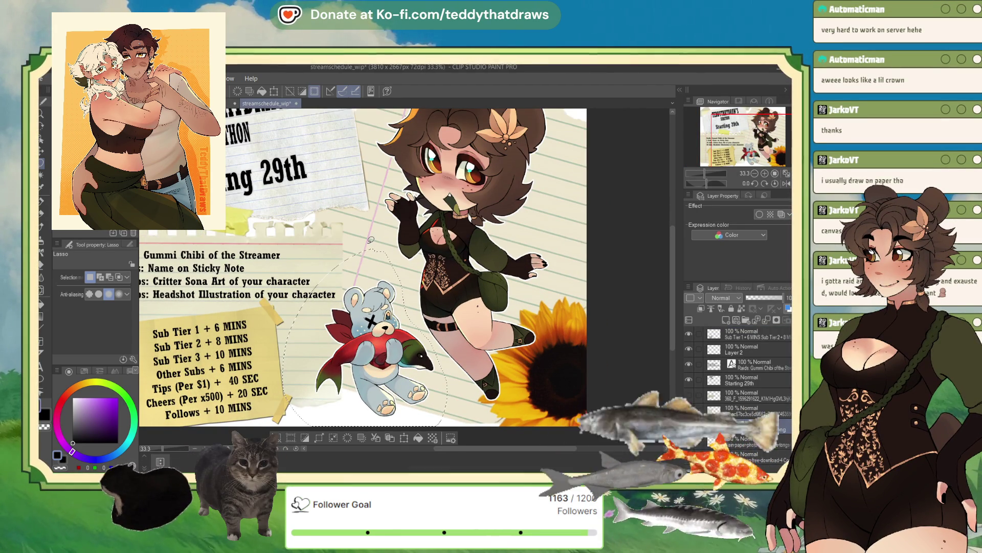
{"action": "key", "text": "Delete"}
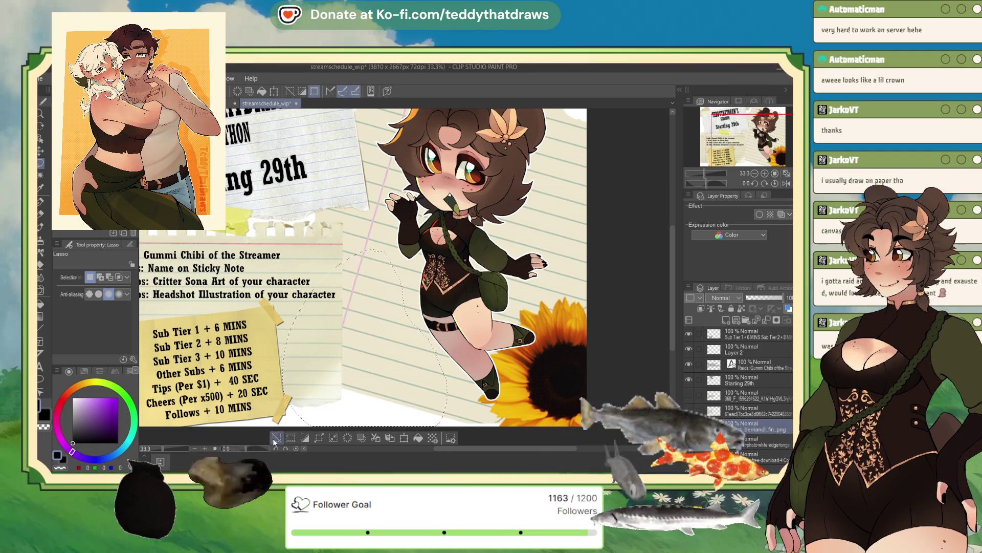
{"action": "key", "text": "ctrl+d"}
{"action": "scroll", "coordinate": [416, 351], "scroll_direction": "down", "scroll_amount": 2}
{"action": "scroll", "coordinate": [417, 350], "scroll_direction": "up", "scroll_amount": 1}
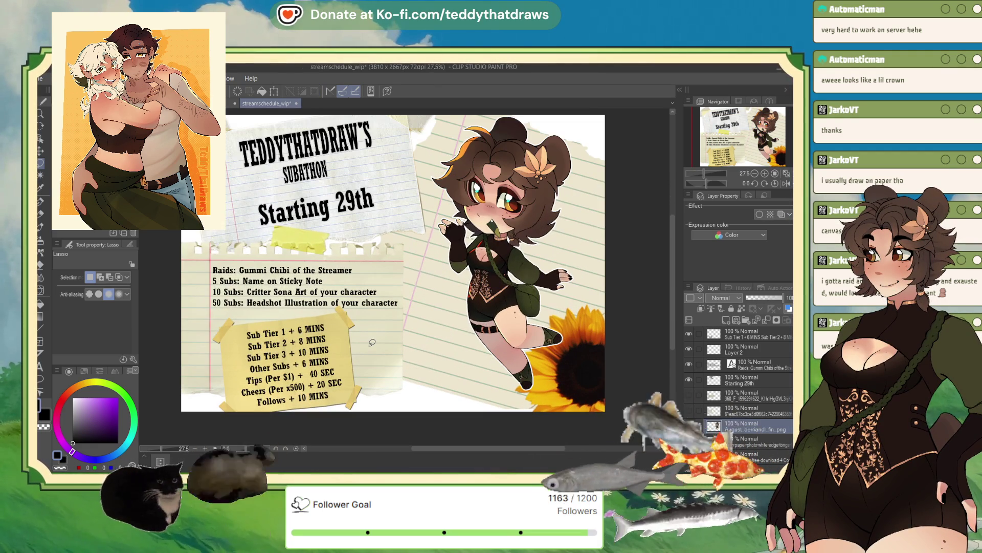
- Delete the sub-tier timing text layer and select the Raids text layer for editing
{"action": "left_click", "coordinate": [781, 333]}
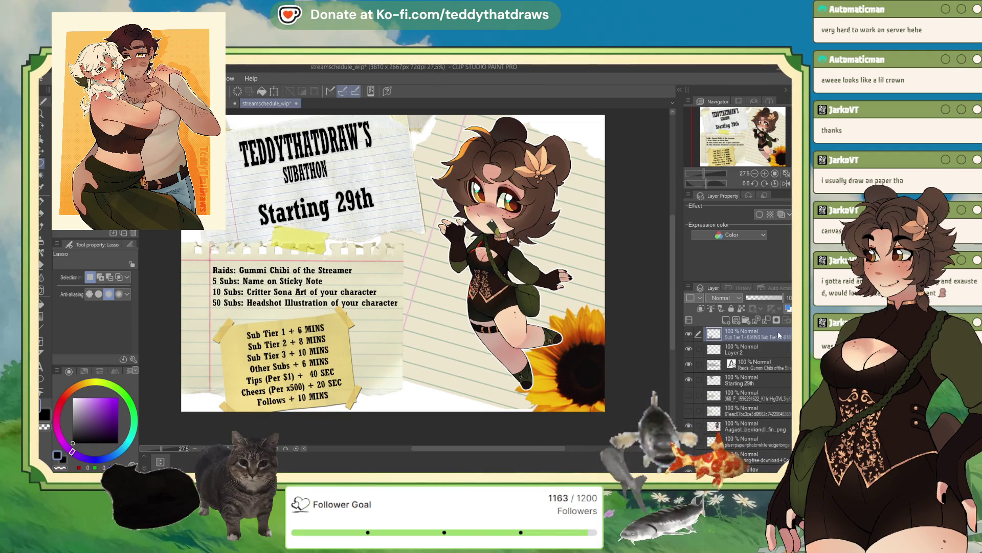
{"action": "key", "text": "Delete"}
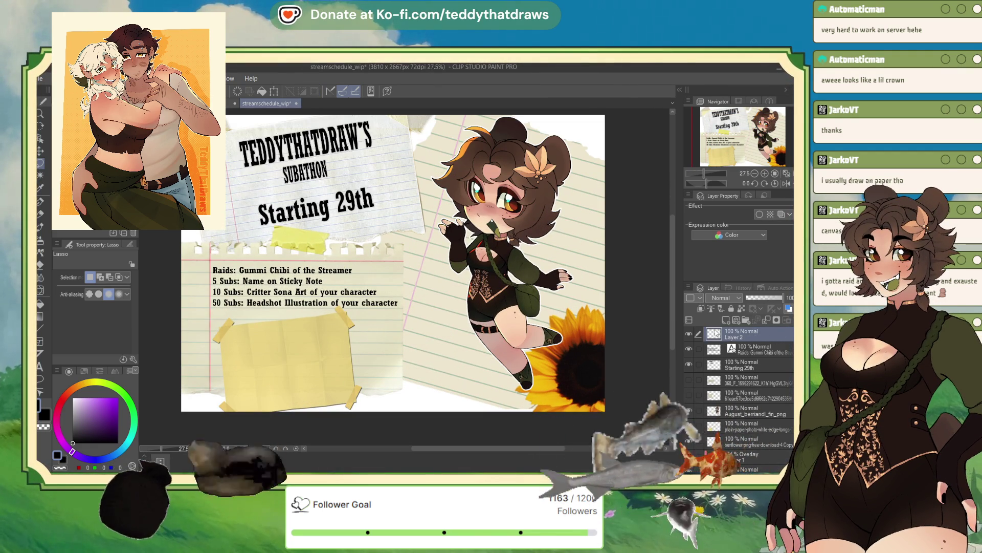
{"action": "left_click", "coordinate": [750, 350]}
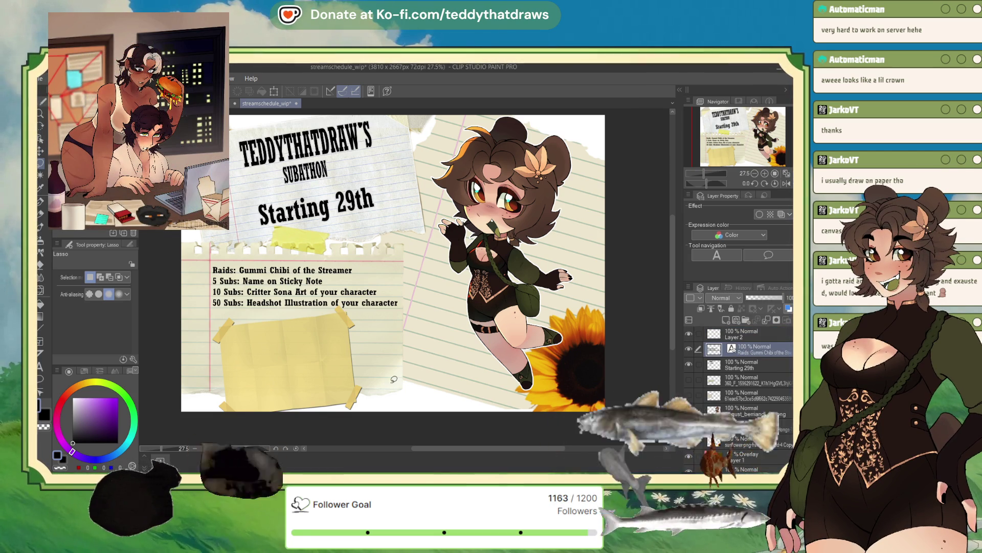
{"action": "left_click", "coordinate": [41, 365]}
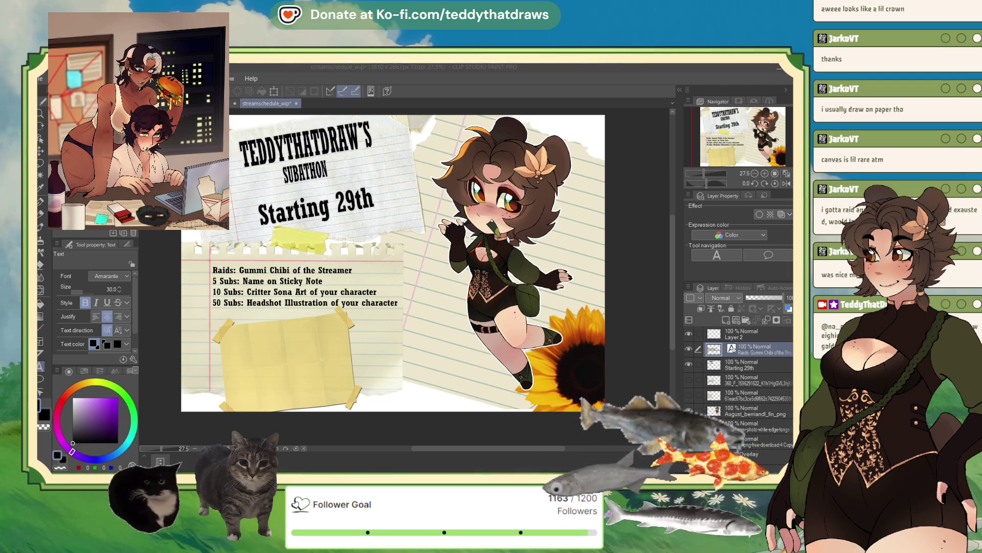
{"action": "scroll", "coordinate": [407, 276], "scroll_direction": "down", "scroll_amount": 1}
{"action": "scroll", "coordinate": [407, 293], "scroll_direction": "up", "scroll_amount": 2}
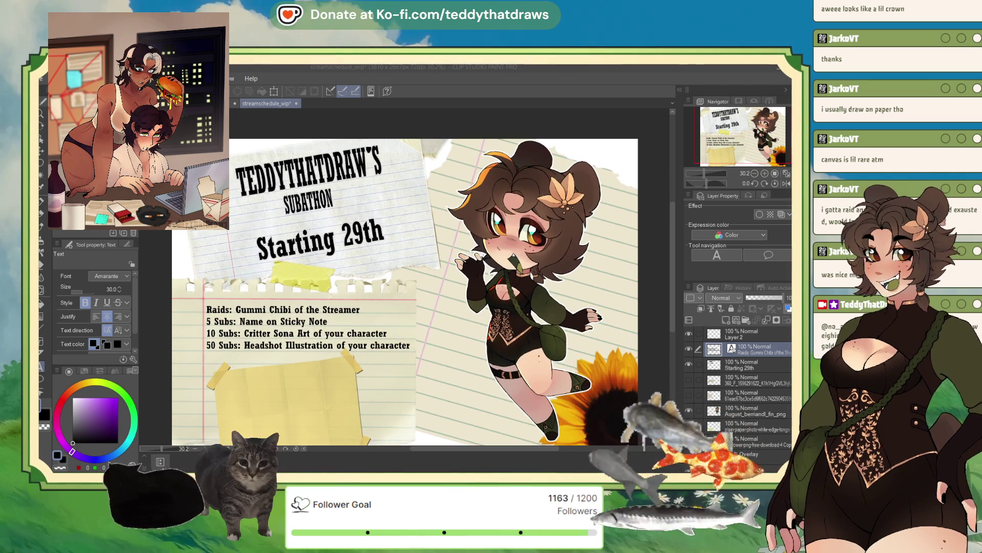
- Switch to the Illustration2 document showing the chibi alone on white
{"action": "key", "text": "ctrl+Tab"}
{"action": "scroll", "coordinate": [335, 189], "scroll_direction": "up", "scroll_amount": 1}
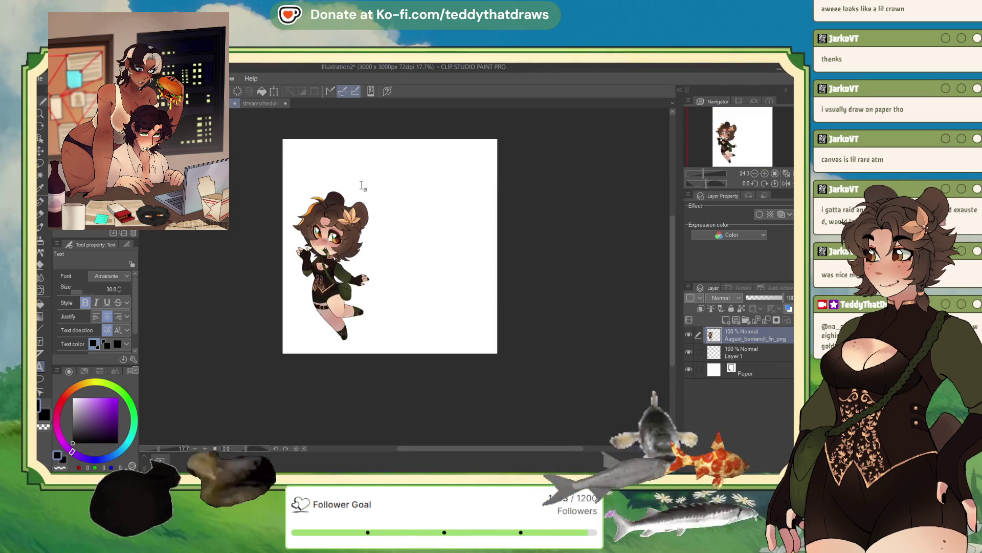
{"action": "scroll", "coordinate": [336, 189], "scroll_direction": "up", "scroll_amount": 1}
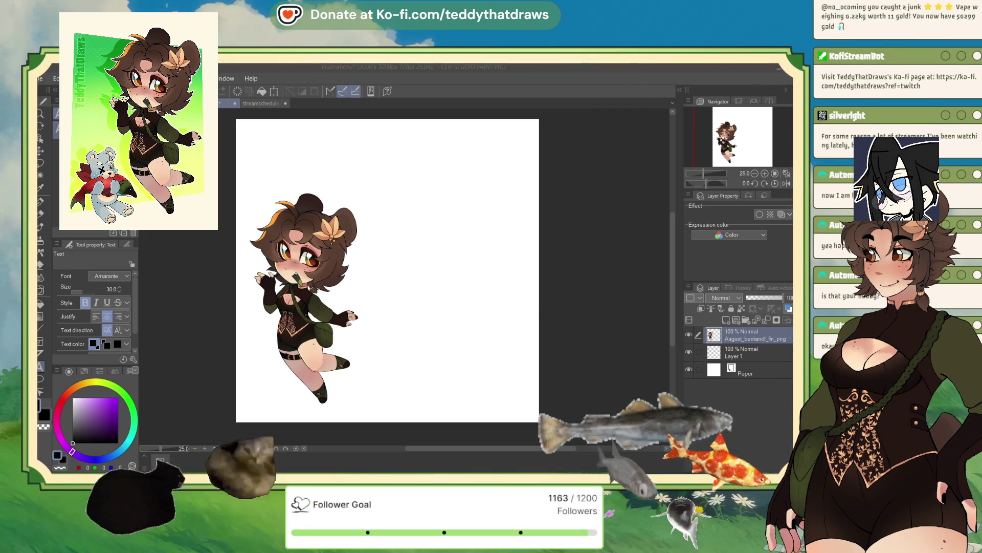
- Enlarge the chibi bear-girl to about 109% with Free Transform
{"action": "key", "text": "ctrl+t"}
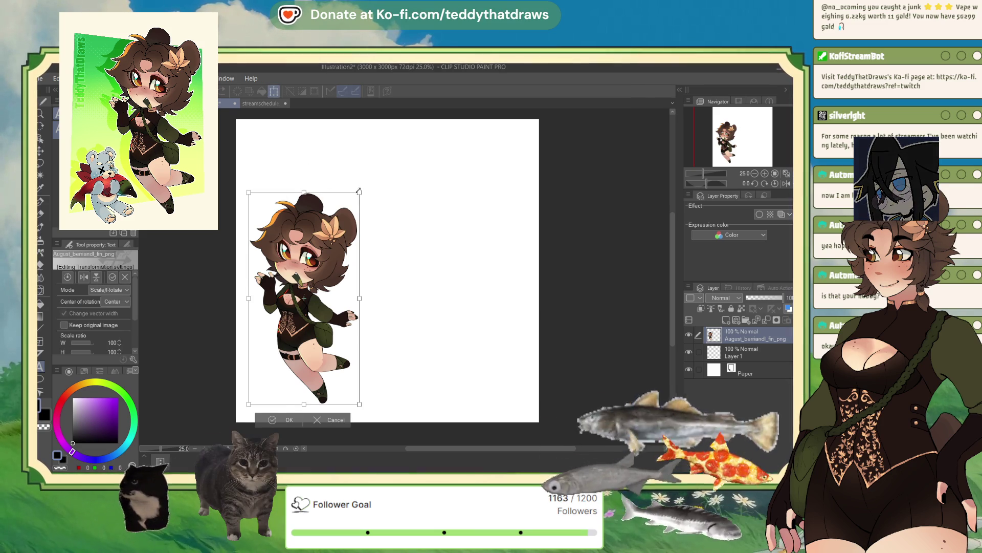
{"action": "left_click_drag", "start_coordinate": [360, 194], "coordinate": [369, 175]}
{"action": "left_click", "coordinate": [289, 420]}
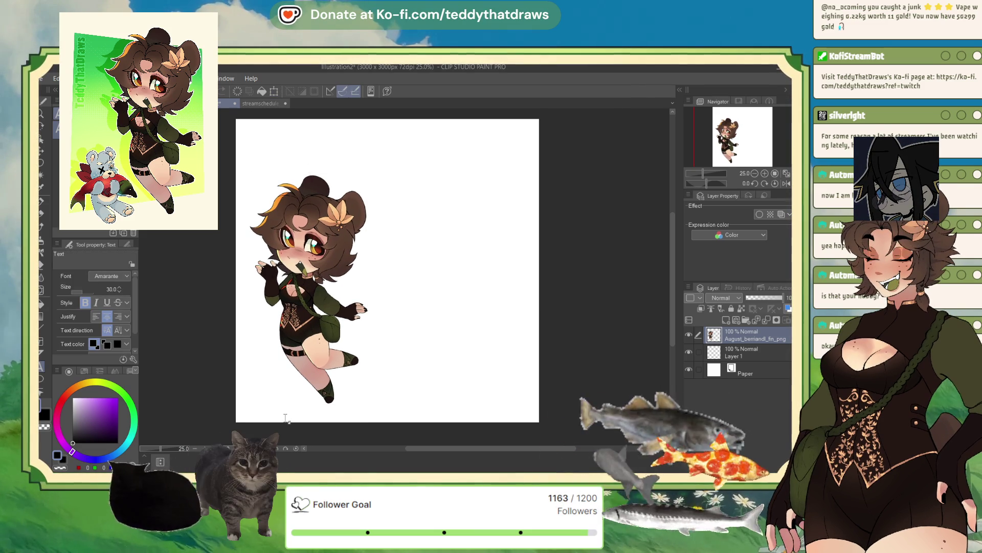
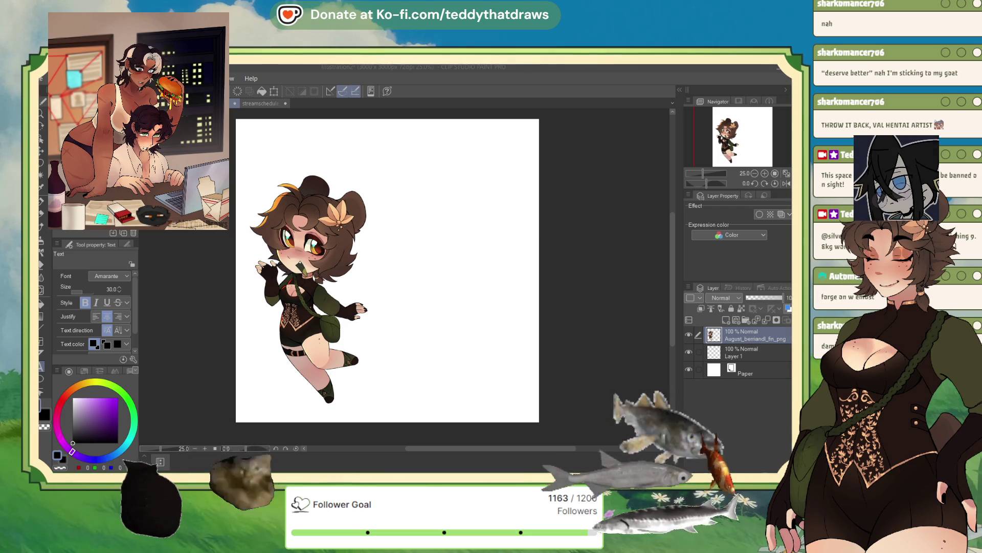
- Nudge the chibi character layer upward a little with the Move Layer tool instead of transforming it
{"action": "left_click", "coordinate": [744, 338]}
{"action": "left_click", "coordinate": [274, 92]}
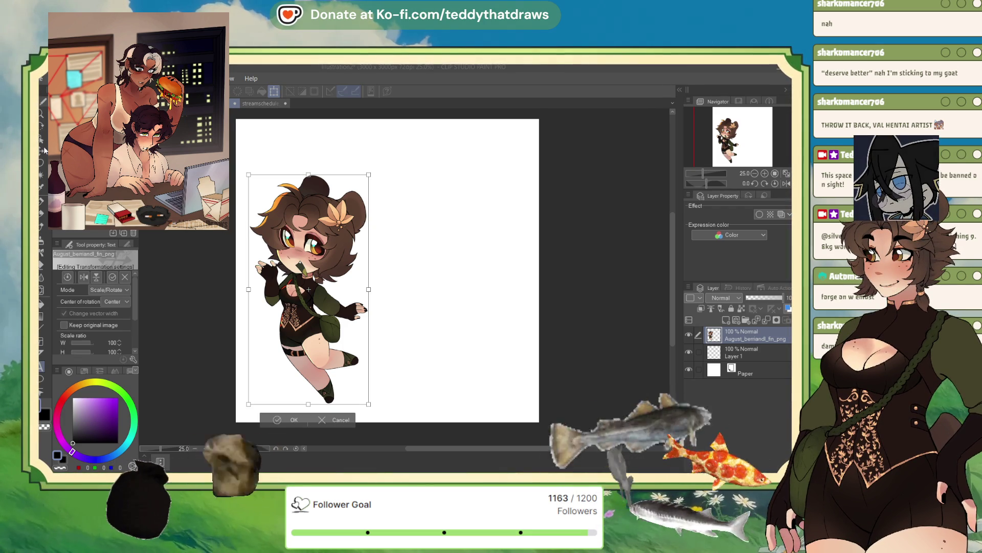
{"action": "key", "text": "t"}
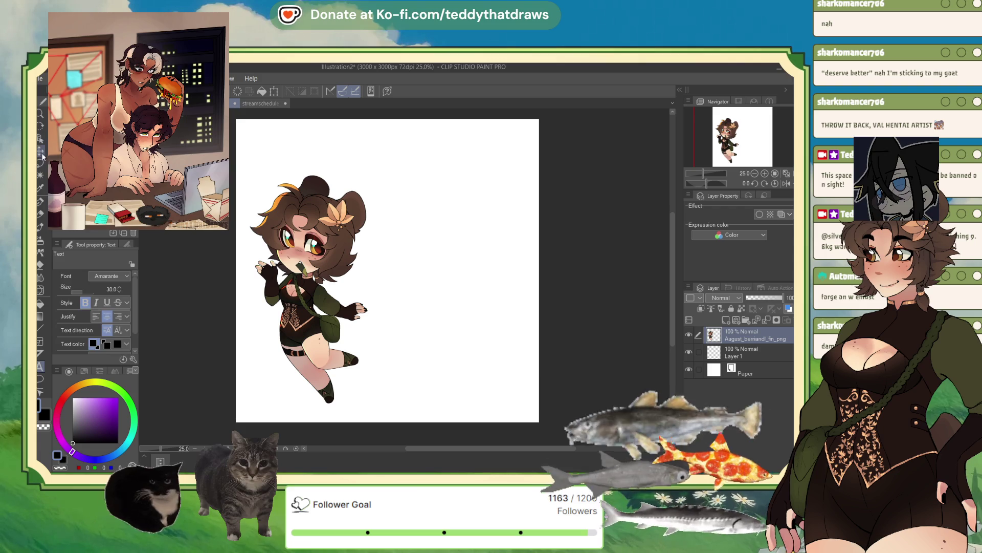
{"action": "key", "text": "k"}
{"action": "left_click_drag", "start_coordinate": [311, 307], "coordinate": [311, 292]}
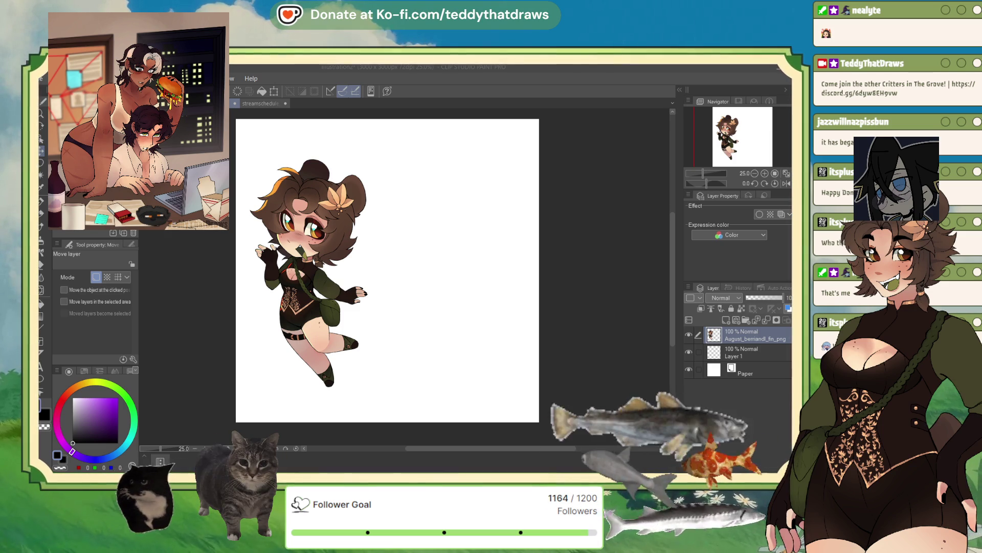
{"action": "left_click", "coordinate": [265, 100]}
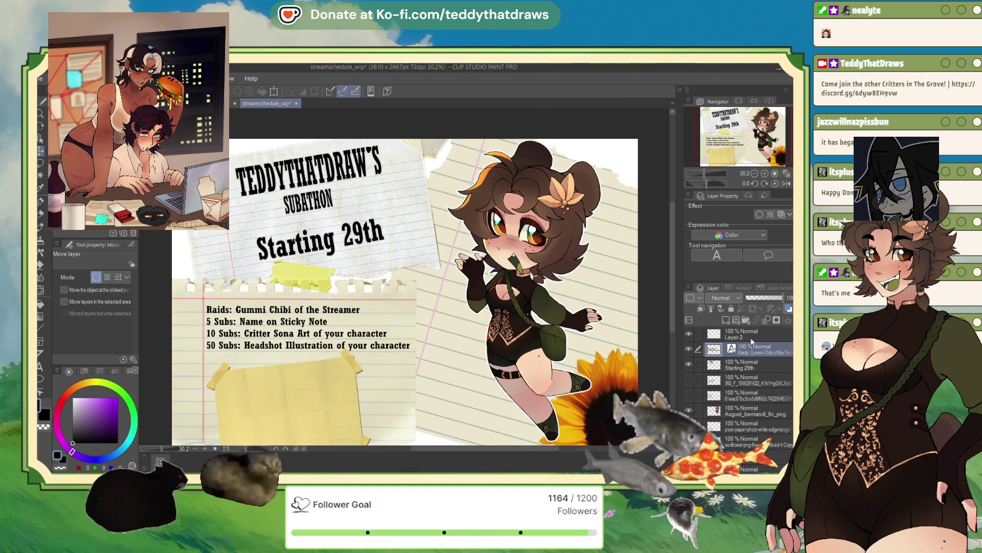
- Hide the Raids reward list, Starting 29th and subathon title layers, then make Layer 2 active for text
{"action": "left_click", "coordinate": [688, 349]}
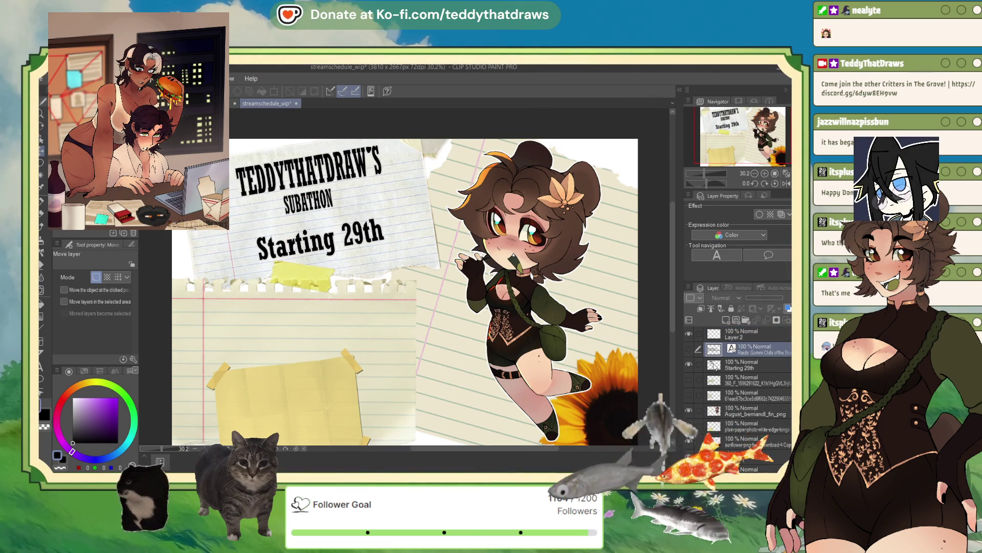
{"action": "left_click", "coordinate": [689, 365]}
{"action": "left_click", "coordinate": [746, 381]}
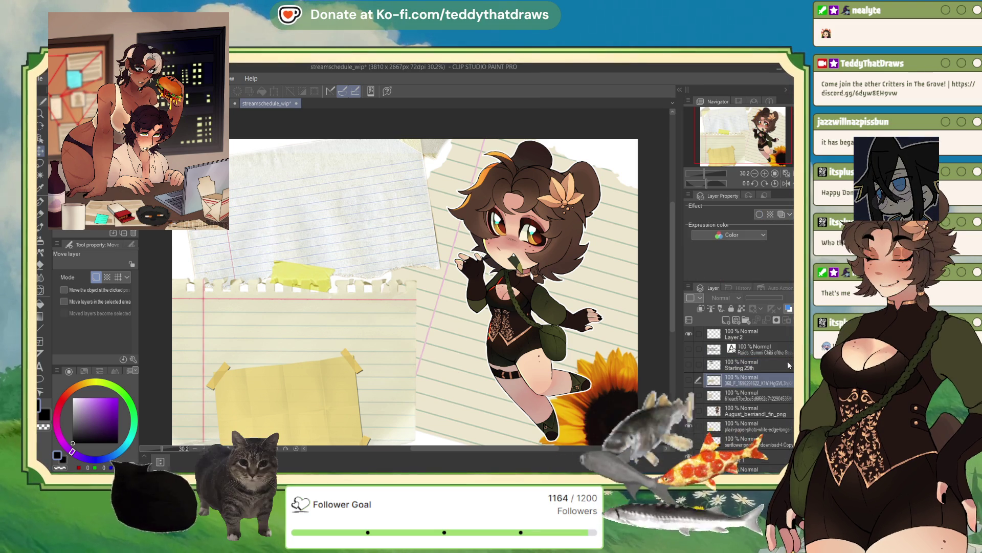
{"action": "left_click", "coordinate": [767, 336]}
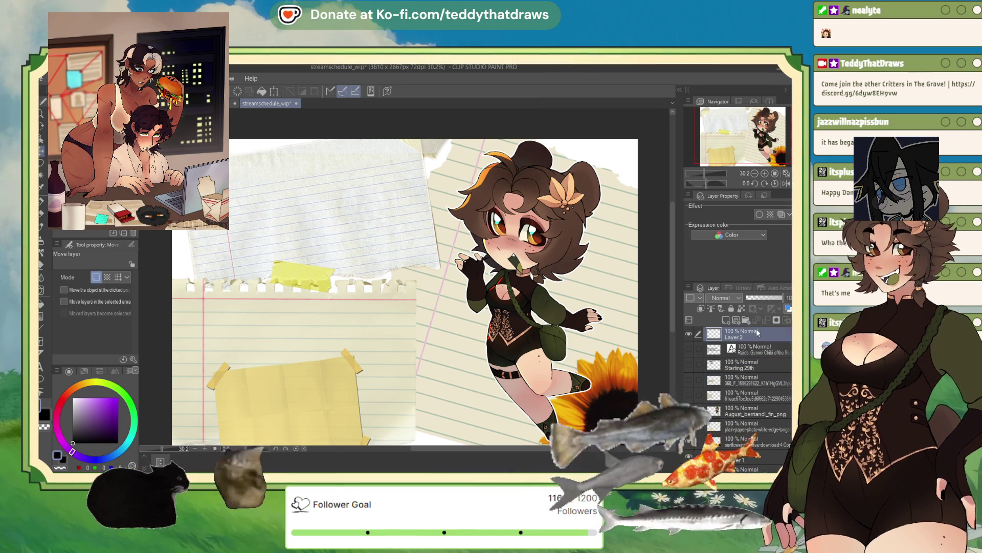
{"action": "key", "text": "t"}
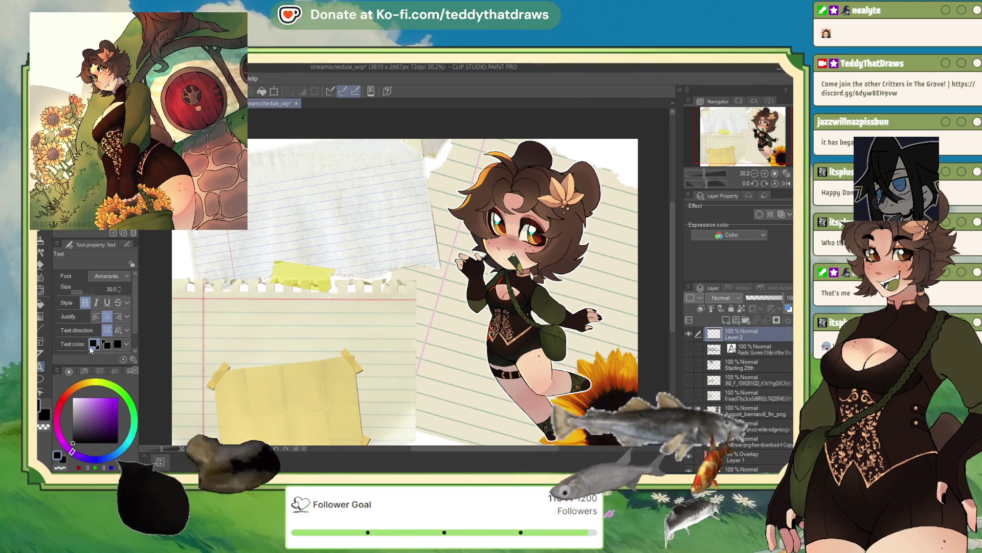
- Start a text box on the torn paper and raise its font size to 172.3
{"action": "left_click", "coordinate": [85, 294]}
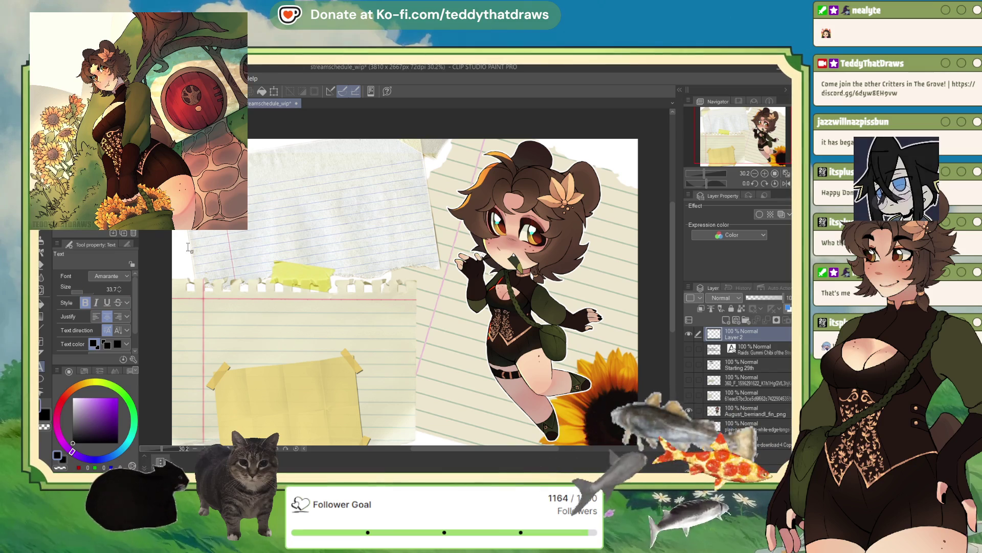
{"action": "left_click", "coordinate": [257, 201]}
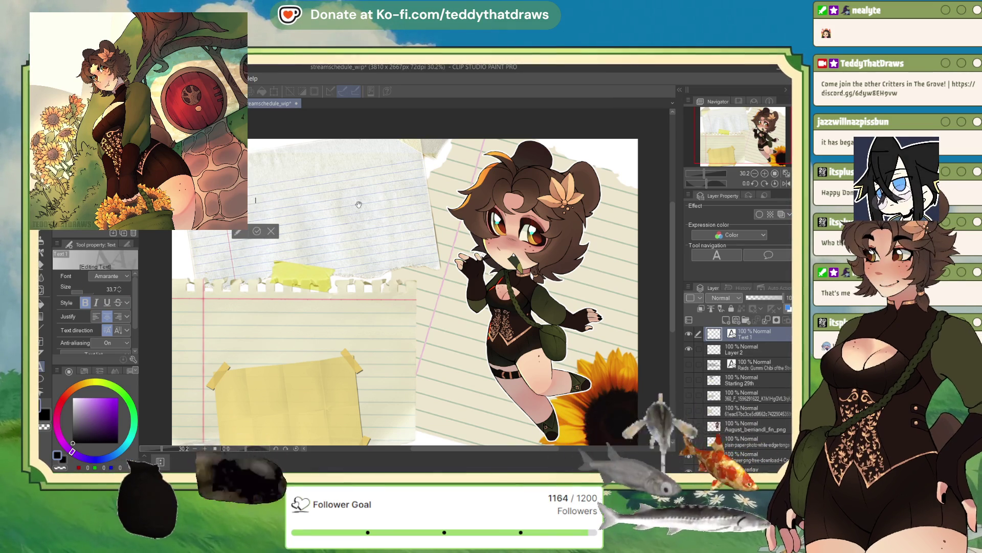
{"action": "left_click", "coordinate": [86, 289]}
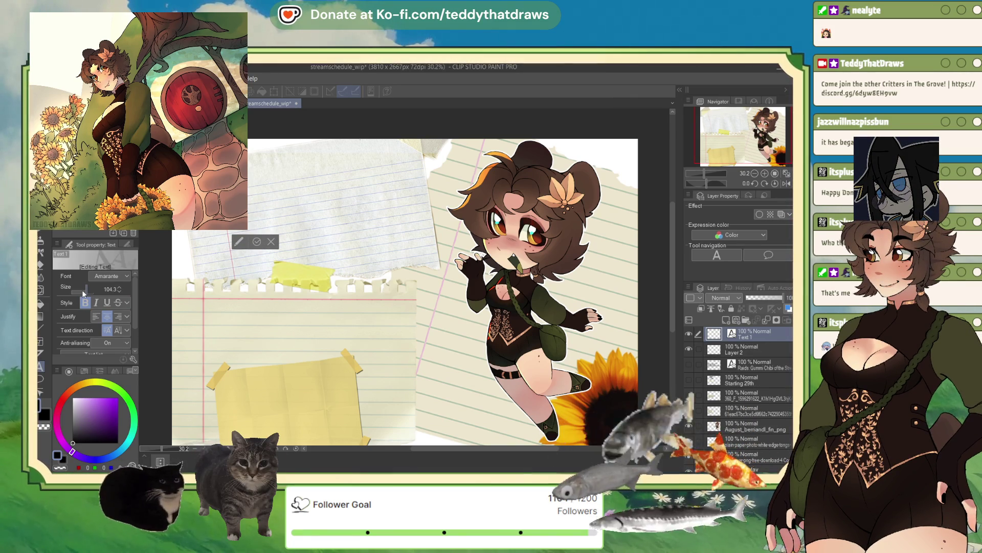
{"action": "left_click_drag", "start_coordinate": [82, 290], "coordinate": [91, 289]}
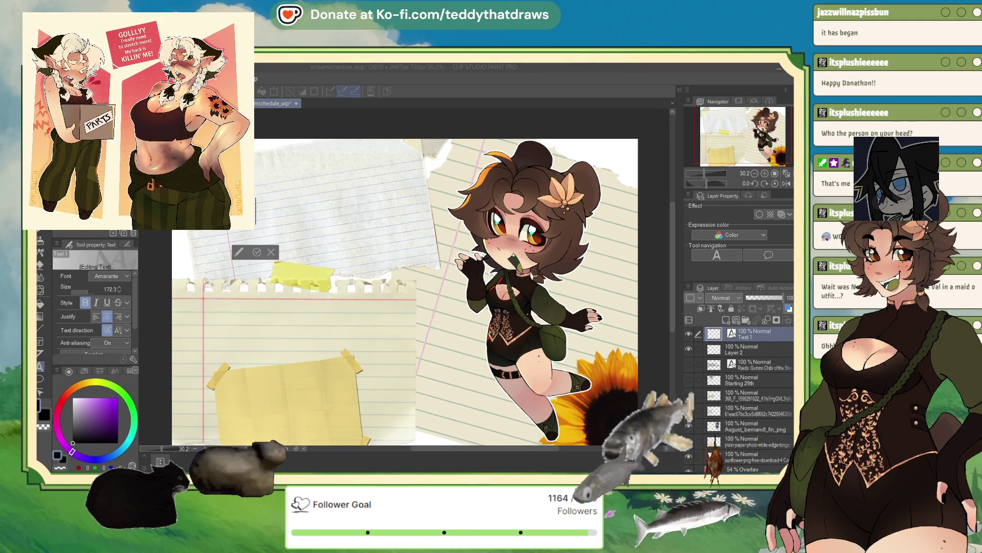
- Write 'teddythatdraws' on the torn paper at size 251.2 and commit it
{"action": "left_click", "coordinate": [260, 213]}
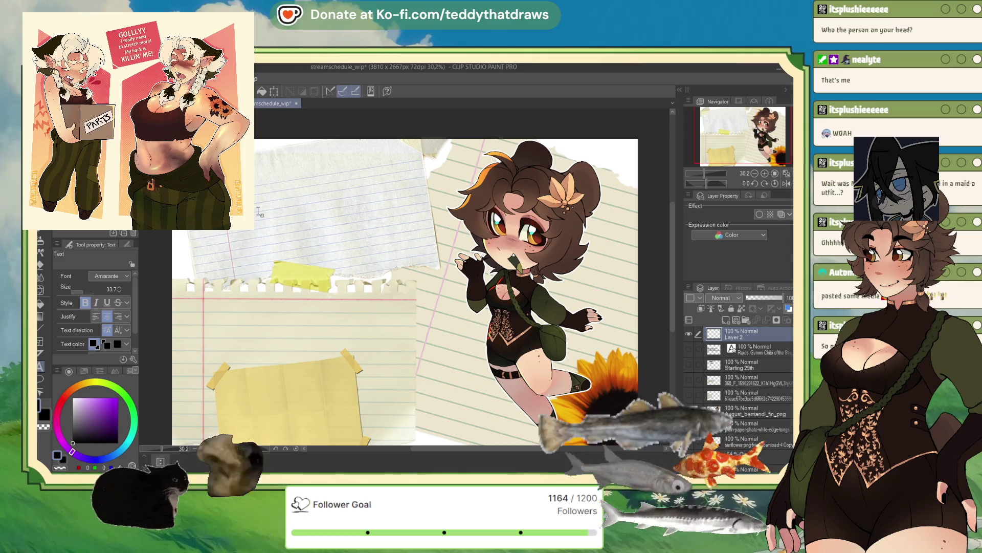
{"action": "left_click", "coordinate": [230, 224]}
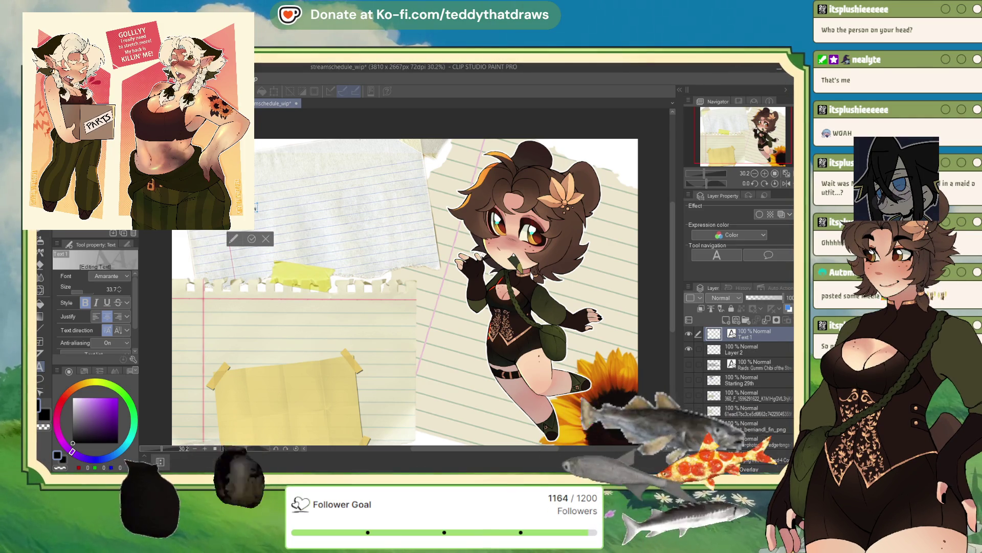
{"action": "type", "text": "teddythatdraws"}
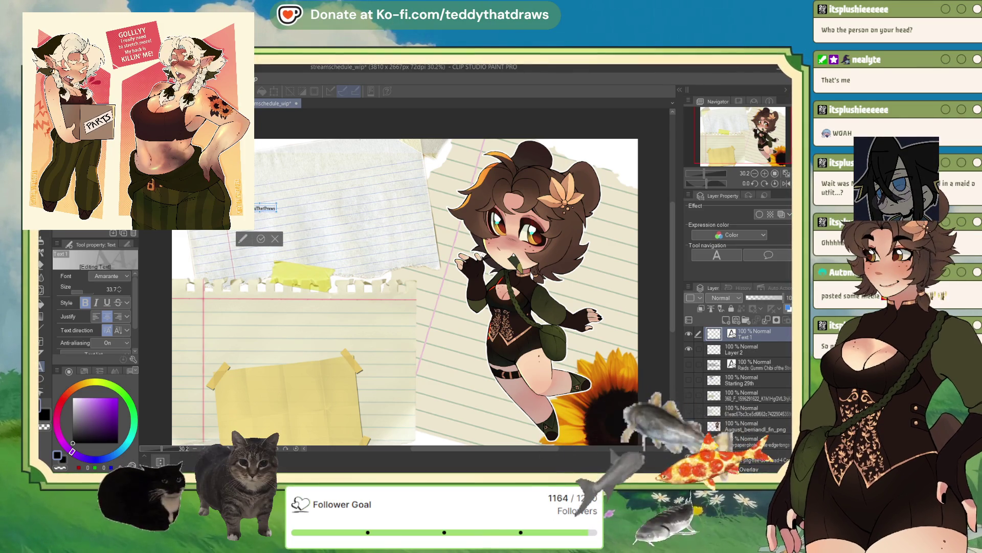
{"action": "left_click_drag", "start_coordinate": [85, 294], "coordinate": [123, 290]}
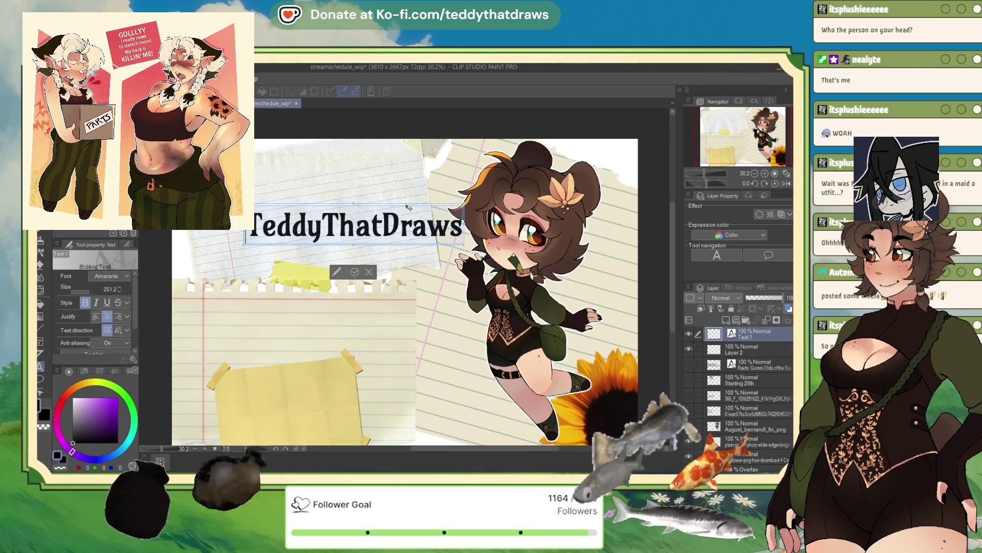
{"action": "left_click_drag", "start_coordinate": [87, 290], "coordinate": [411, 168]}
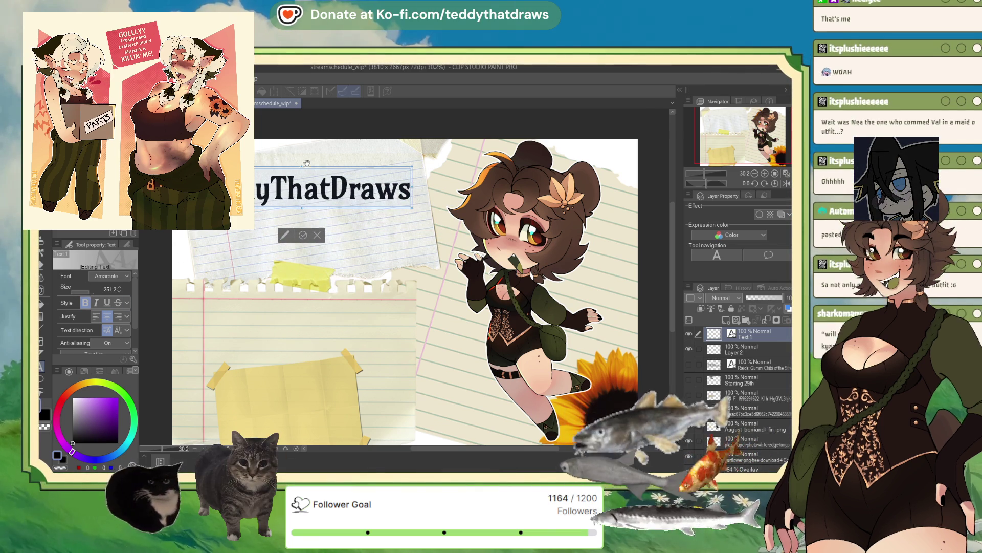
{"action": "left_click", "coordinate": [303, 235]}
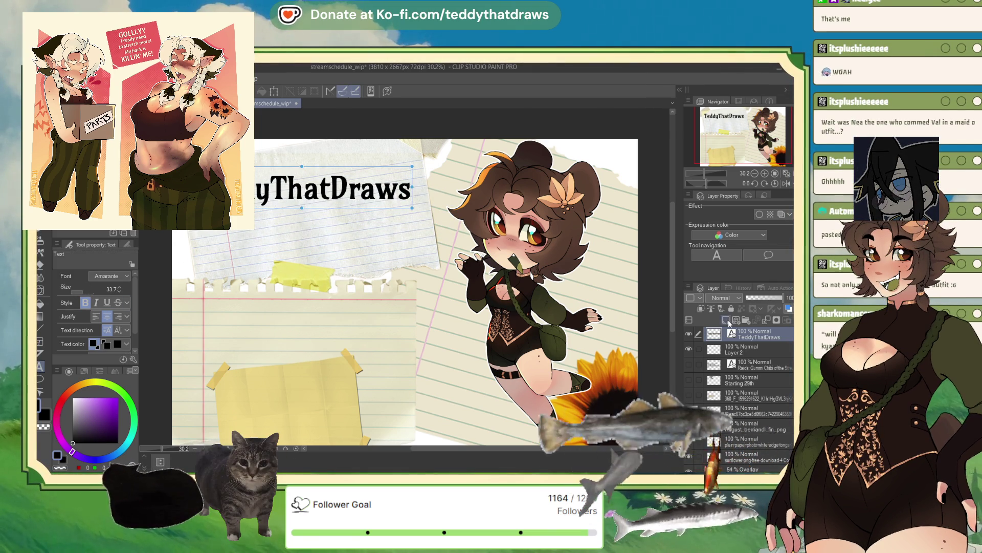
{"action": "key", "text": "ctrl+t"}
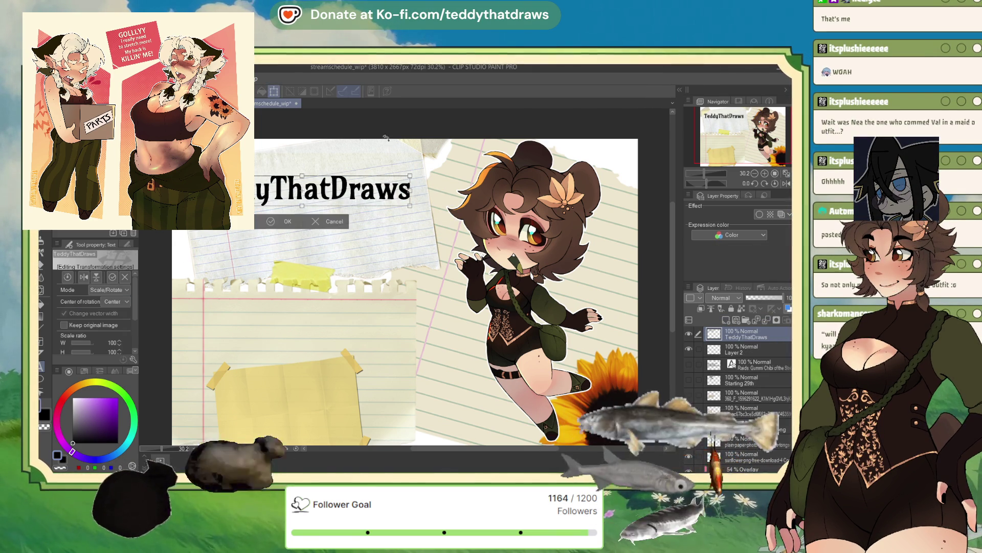
- Rotate the title slightly counterclockwise and shrink it to fit the torn paper, then confirm
{"action": "mouse_move", "coordinate": [418, 157]}
{"action": "left_mouse_down"}
{"action": "mouse_move", "coordinate": [401, 136]}
{"action": "mouse_move", "coordinate": [392, 171]}
{"action": "mouse_move", "coordinate": [373, 185]}
{"action": "mouse_move", "coordinate": [394, 169]}
{"action": "mouse_move", "coordinate": [431, 179]}
{"action": "left_mouse_up"}
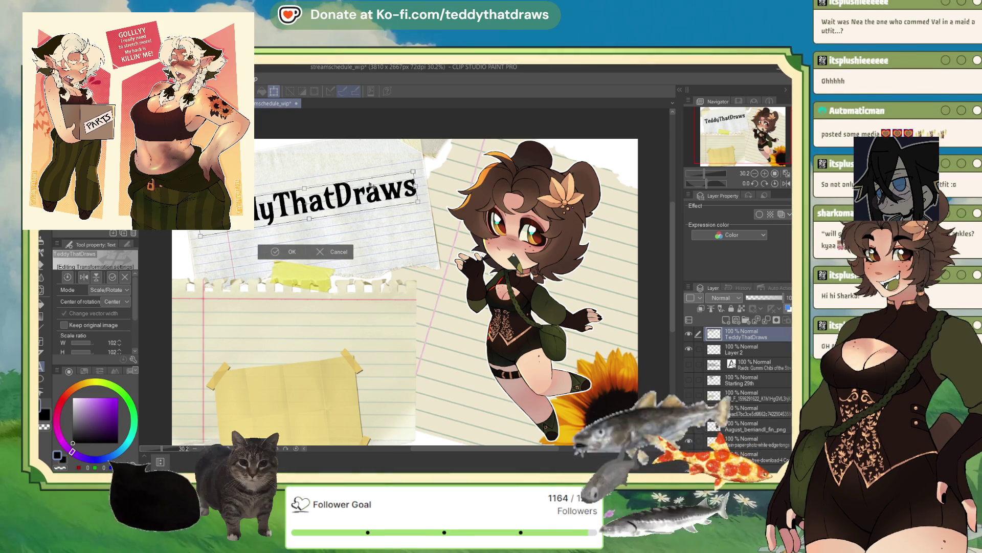
{"action": "left_click_drag", "start_coordinate": [431, 178], "coordinate": [408, 159]}
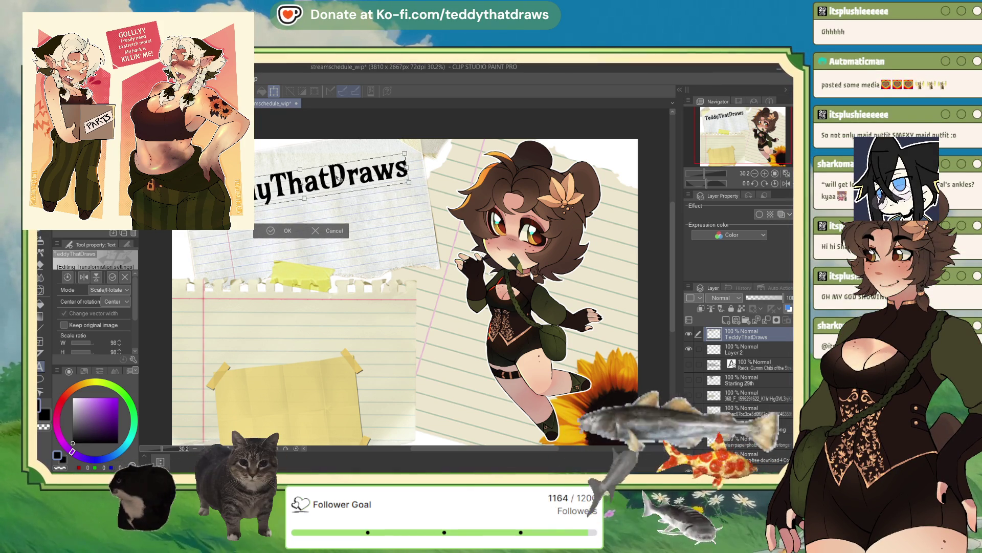
{"action": "left_click_drag", "start_coordinate": [310, 180], "coordinate": [335, 179]}
{"action": "key", "text": "Return"}
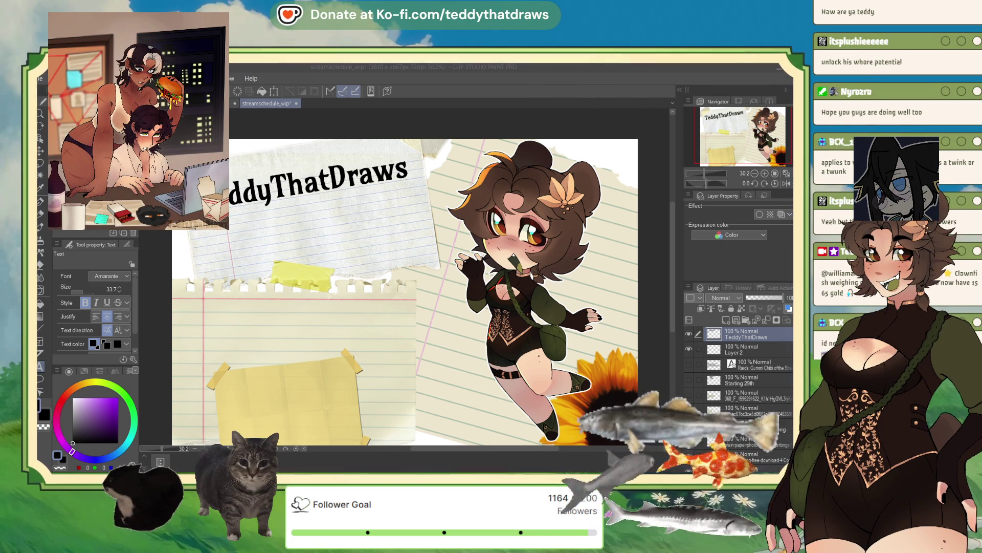
- Start a text box on the lined paper, then delete the resulting empty 'Text 1' layer
{"action": "left_click", "coordinate": [261, 217]}
{"action": "left_click", "coordinate": [219, 244]}
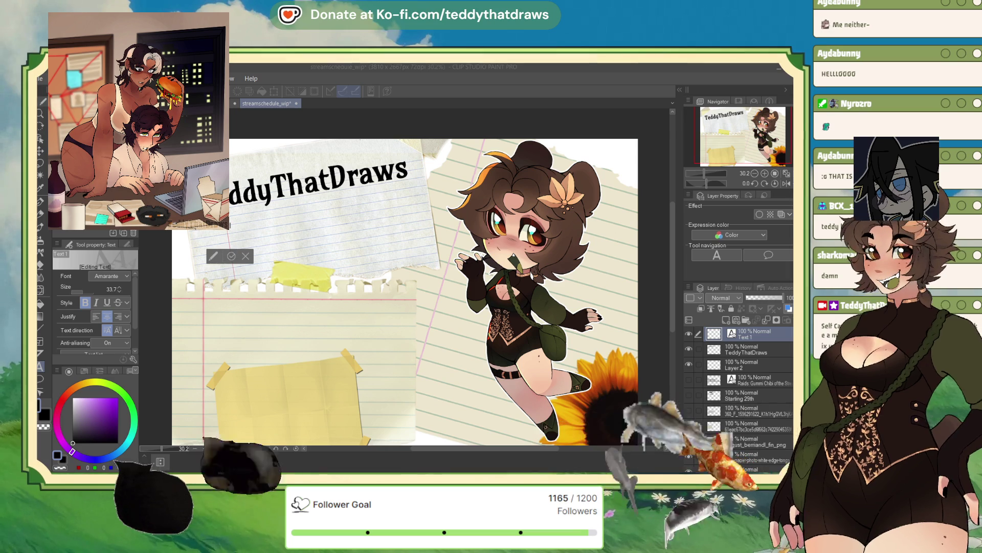
{"action": "left_click", "coordinate": [729, 349]}
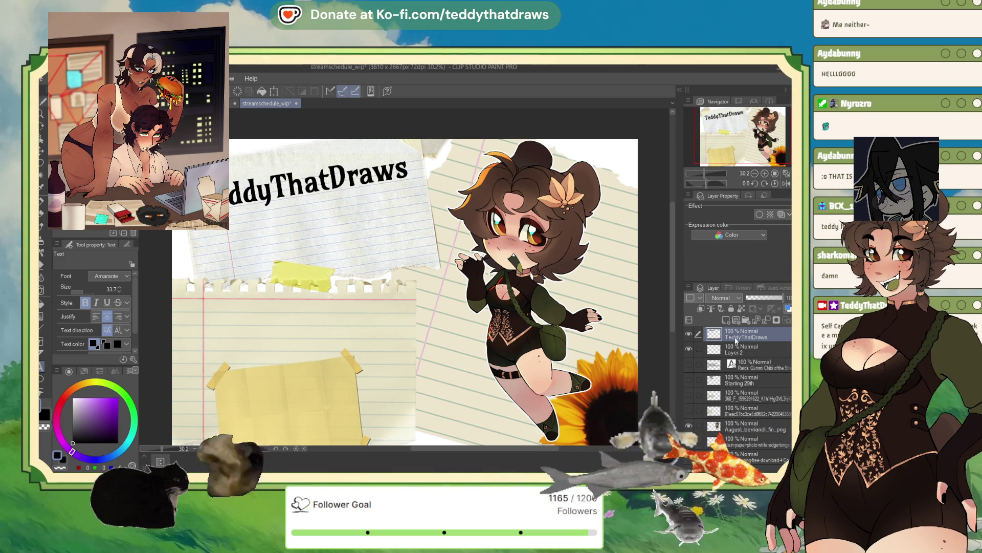
- Reveal the Raids reward list, erase 'Gummi Chibi of the Streamer' after Raids:, and commit the edit
{"action": "left_click", "coordinate": [731, 366]}
{"action": "left_click", "coordinate": [689, 365]}
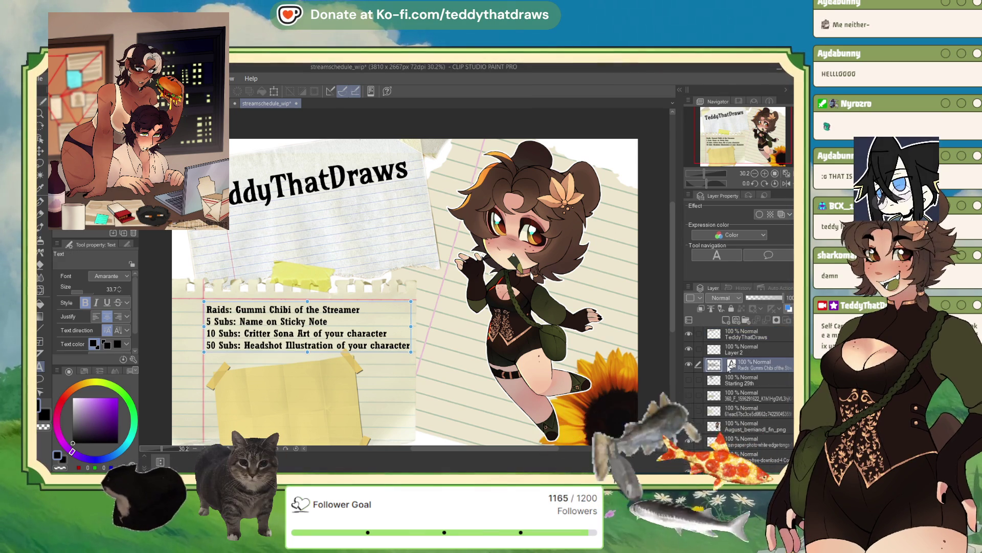
{"action": "left_click", "coordinate": [367, 305]}
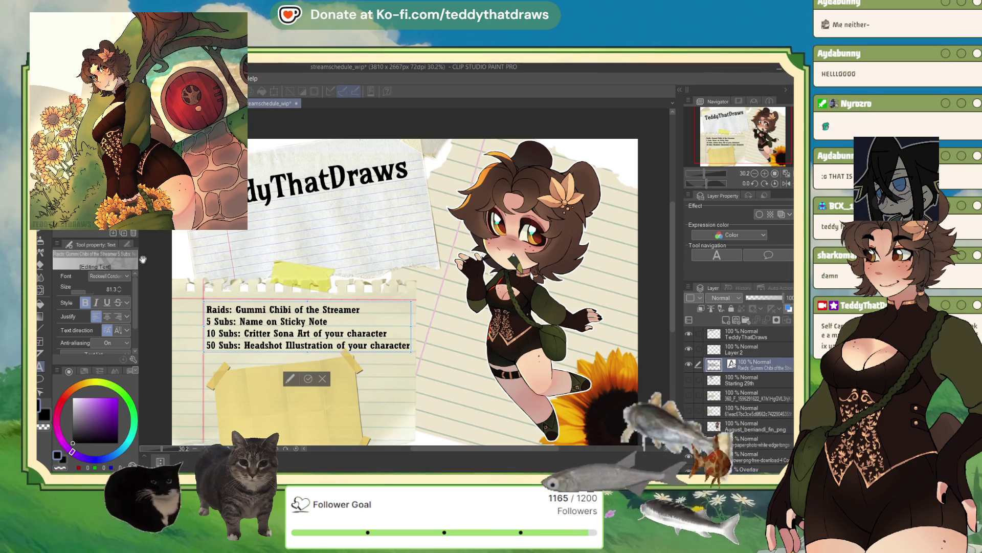
{"action": "key", "text": "BackSpace"}
{"action": "key", "text": "BackSpace"}
{"action": "key", "text": "BackSpace"}
{"action": "key", "text": "BackSpace"}
{"action": "key", "text": "BackSpace"}
{"action": "key", "text": "BackSpace"}
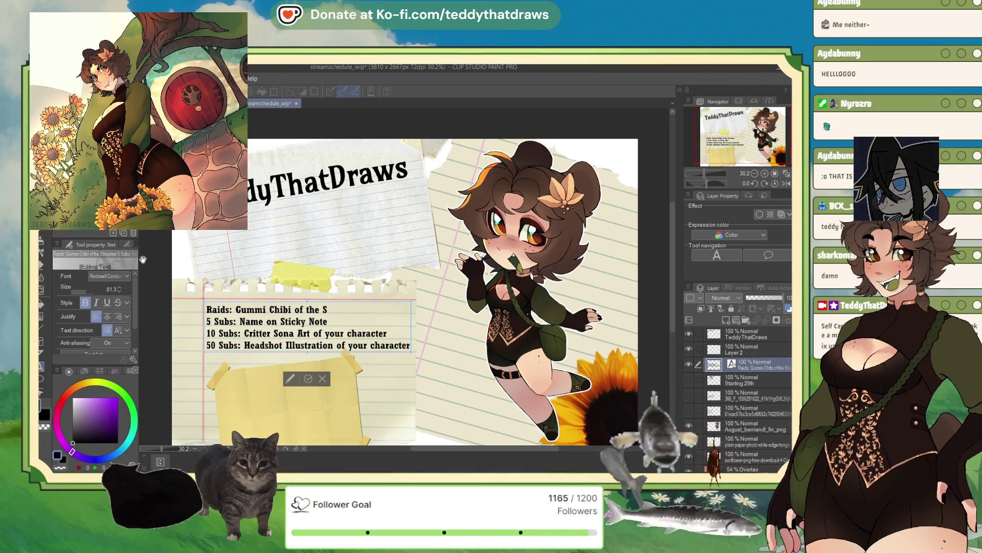
{"action": "key", "text": "BackSpace"}
{"action": "key", "text": "BackSpace"}
{"action": "key", "text": "BackSpace"}
{"action": "key", "text": "BackSpace"}
{"action": "key", "text": "BackSpace"}
{"action": "key", "text": "BackSpace"}
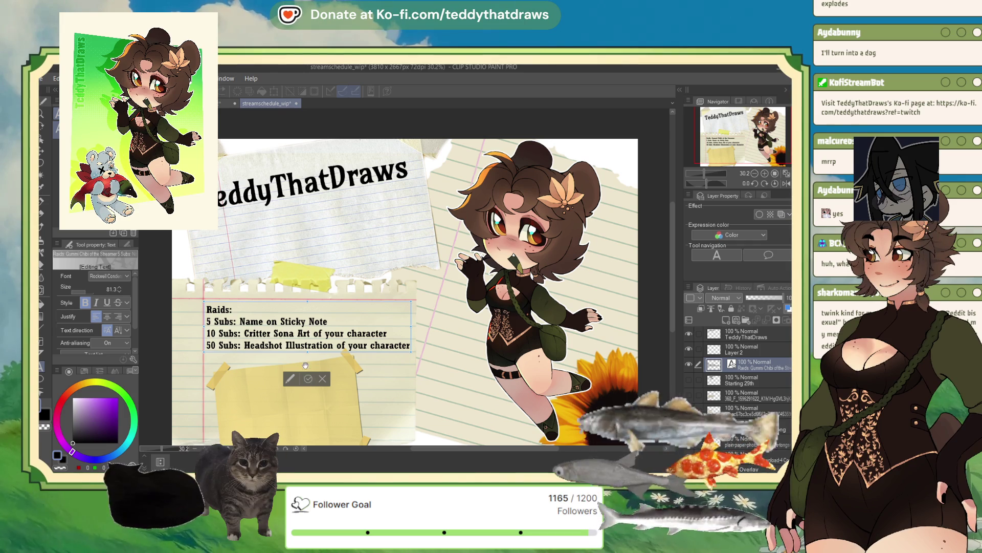
{"action": "left_click", "coordinate": [307, 380]}
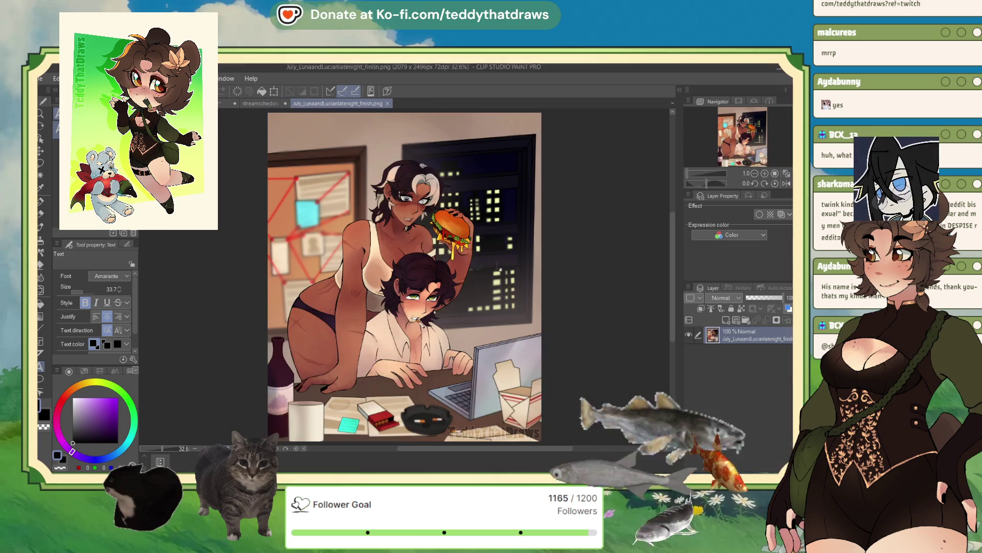
{"action": "scroll", "coordinate": [374, 254], "scroll_direction": "up", "scroll_amount": 1}
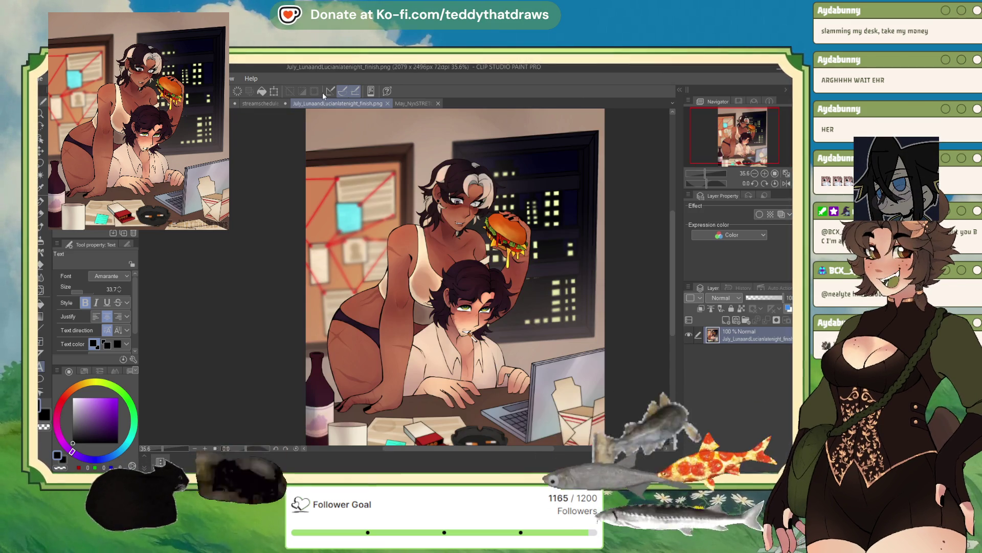
- Flip between the July and May artwork tabs, settling on May_NyxSTRETCH_Finished.png
{"action": "left_click", "coordinate": [311, 103]}
{"action": "left_click", "coordinate": [404, 106]}
{"action": "left_click", "coordinate": [311, 103]}
{"action": "left_click", "coordinate": [406, 106]}
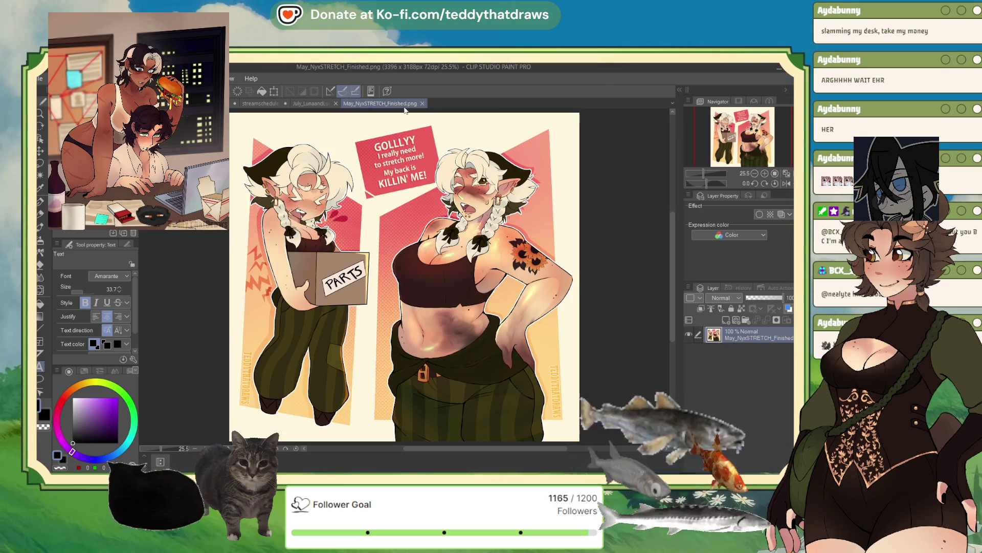